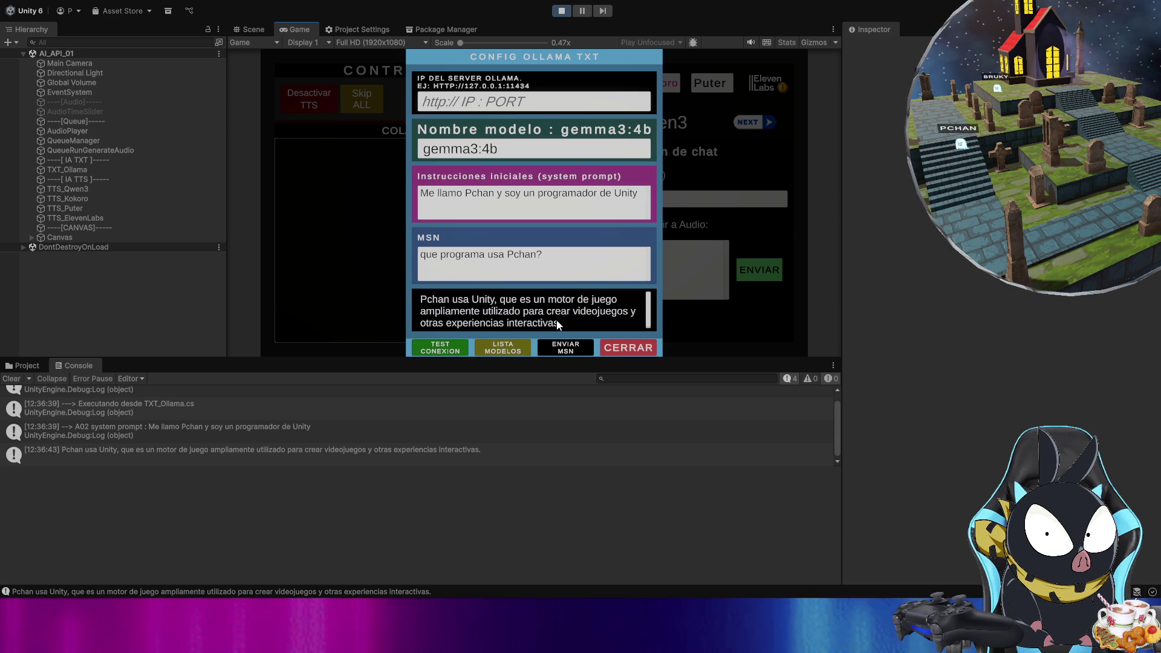
- Rename the speaker in the system prompt to 'Bukyon', keeping the Unity programmer role
double_click(477, 194)
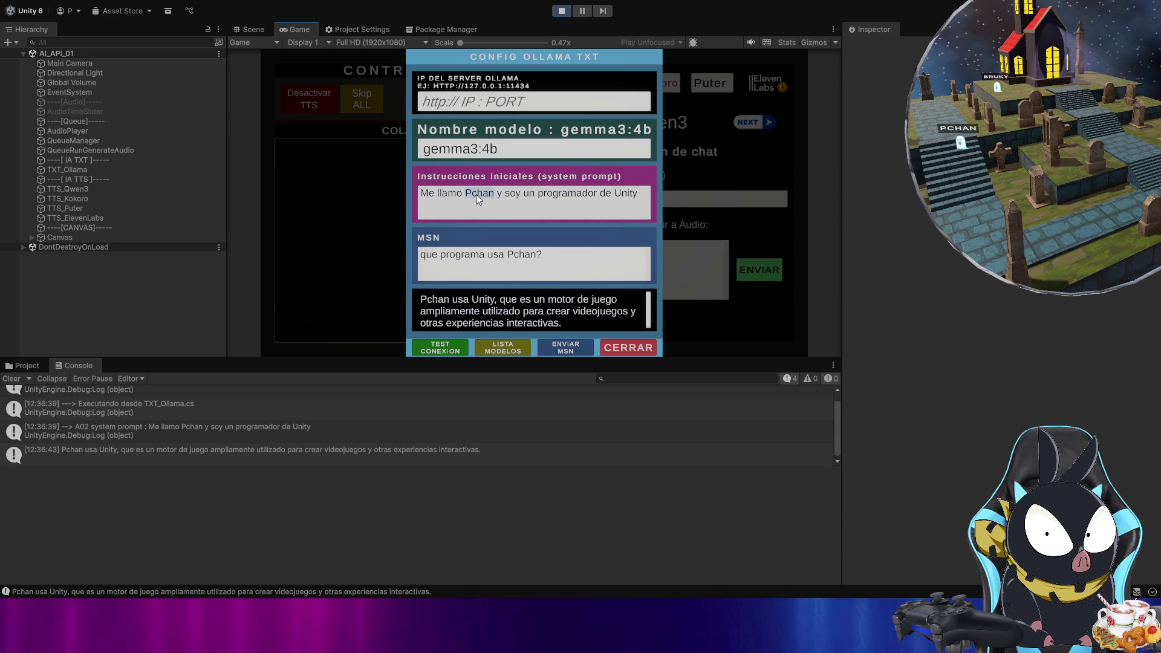
text(B)
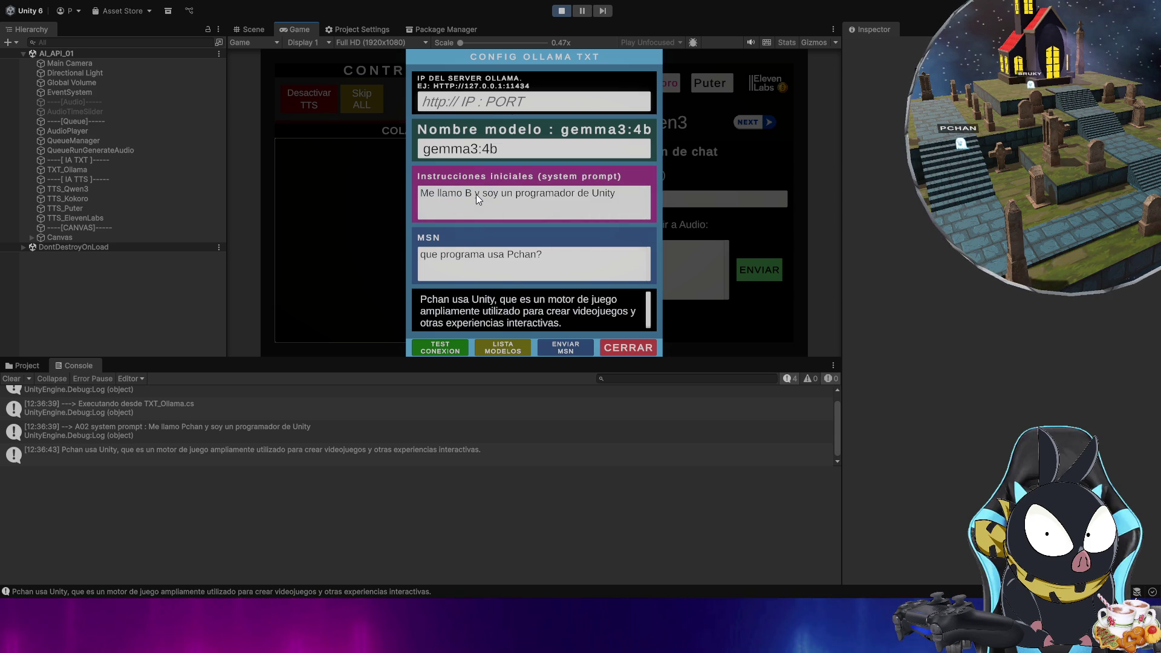
text(u)
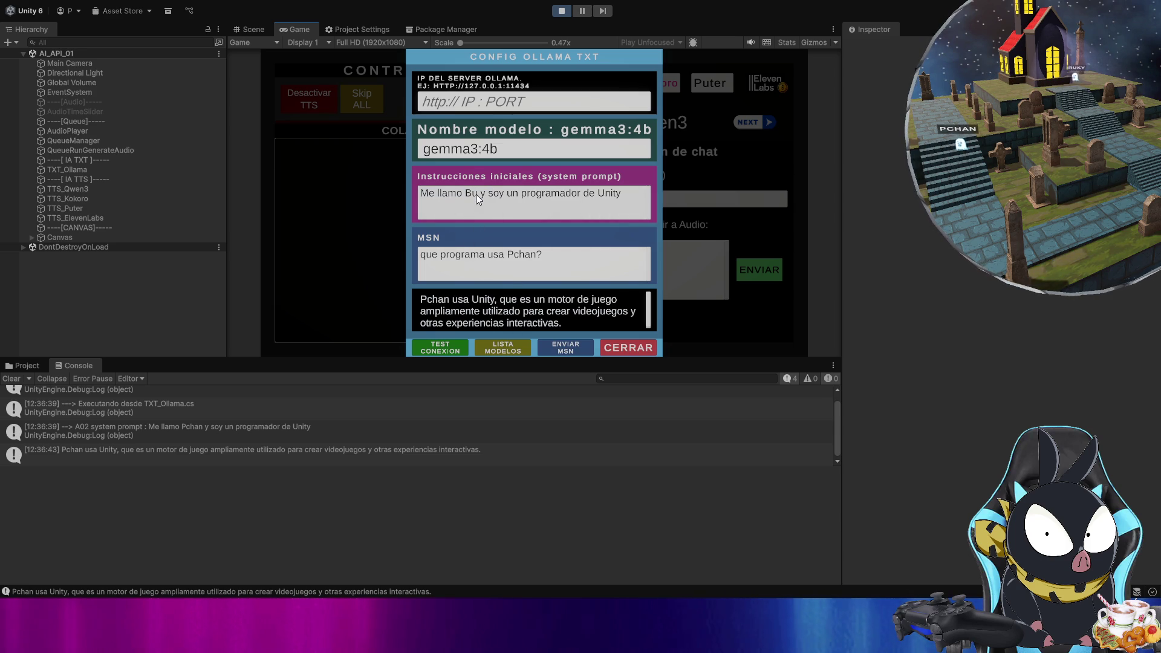
text(kyon)
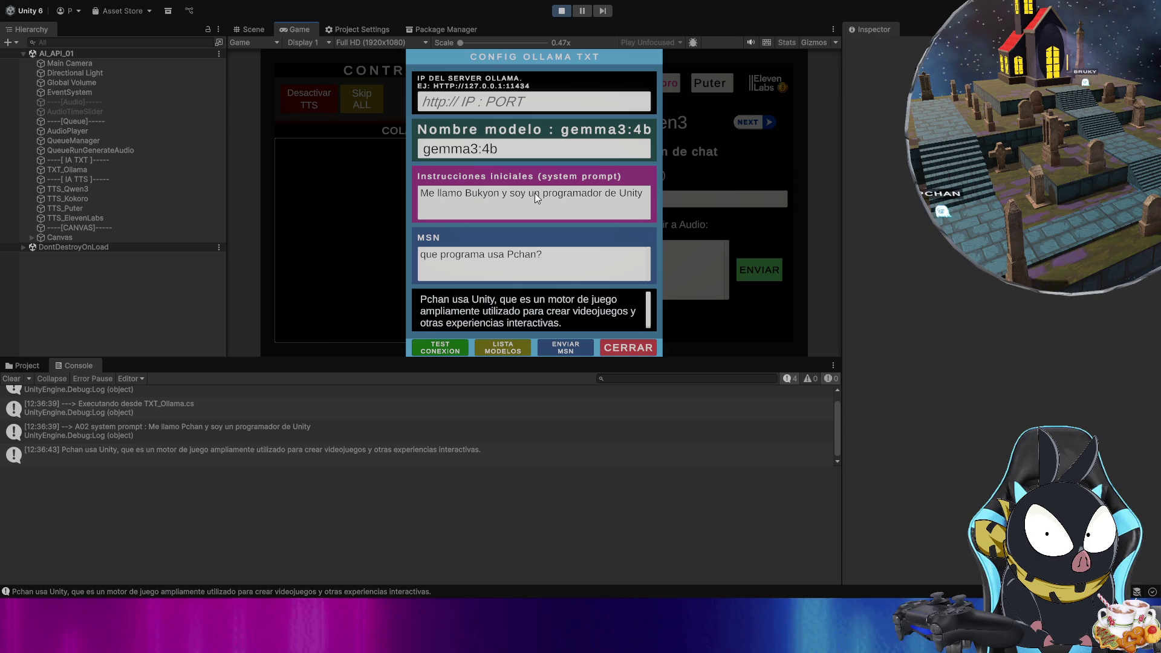
double_click(559, 193)
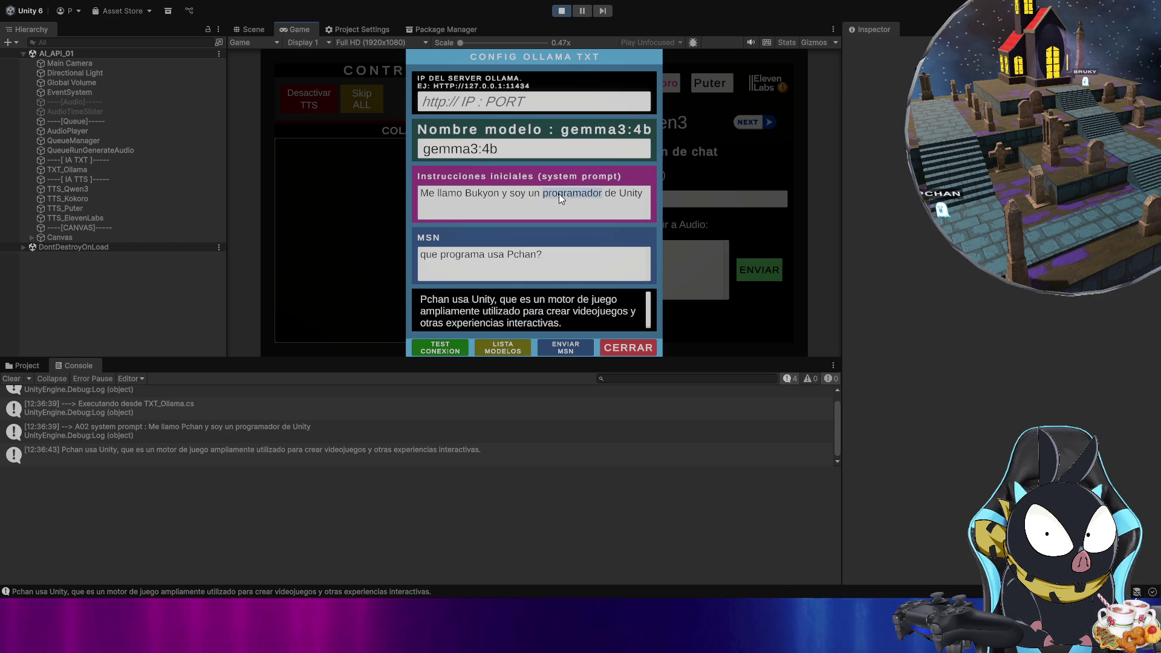
click(600, 221)
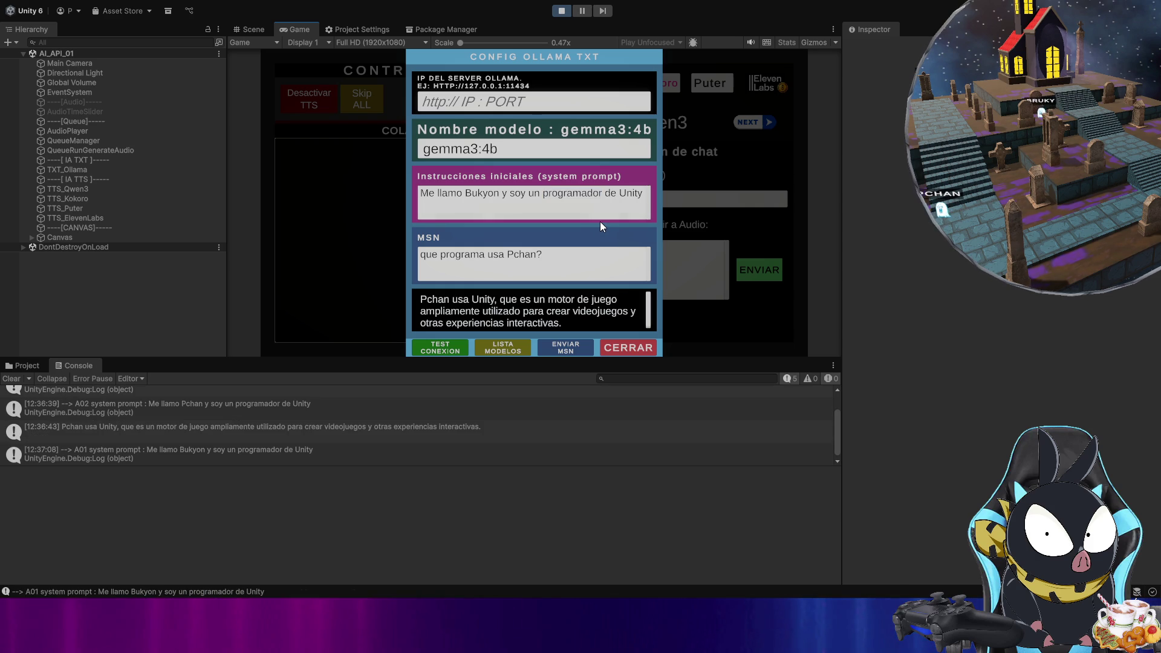
- Ask about the renamed programmer on a cleared console and resend, getting a Unity answer
click(11, 379)
double_click(476, 193)
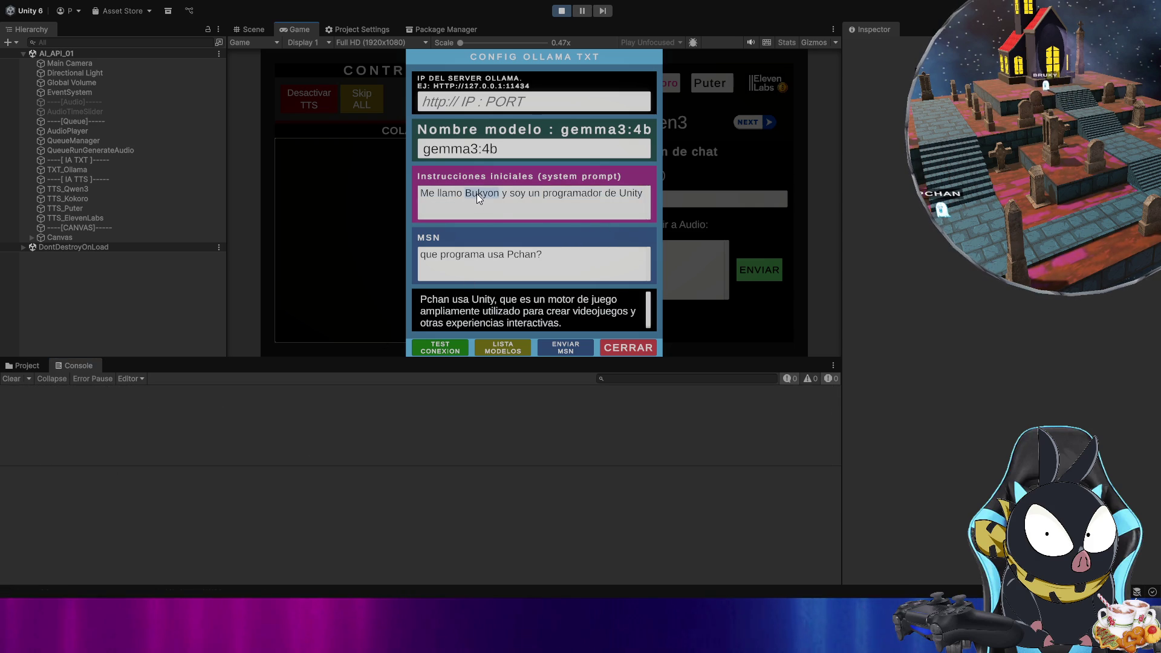
double_click(526, 259)
text(Bukyo)
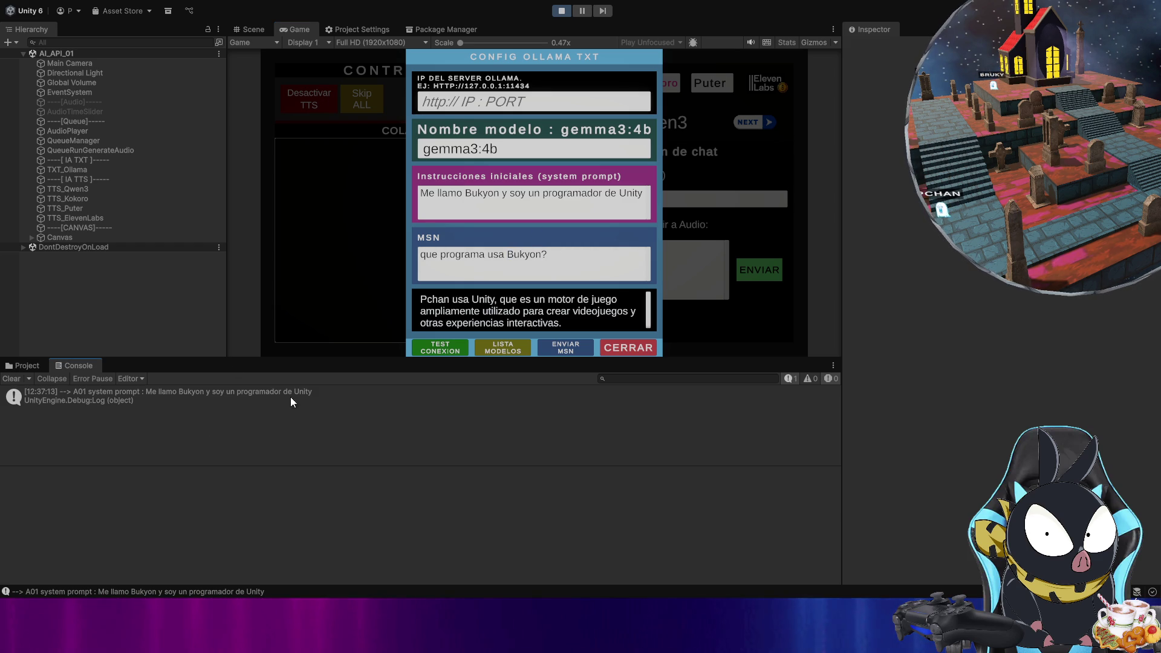
click(10, 380)
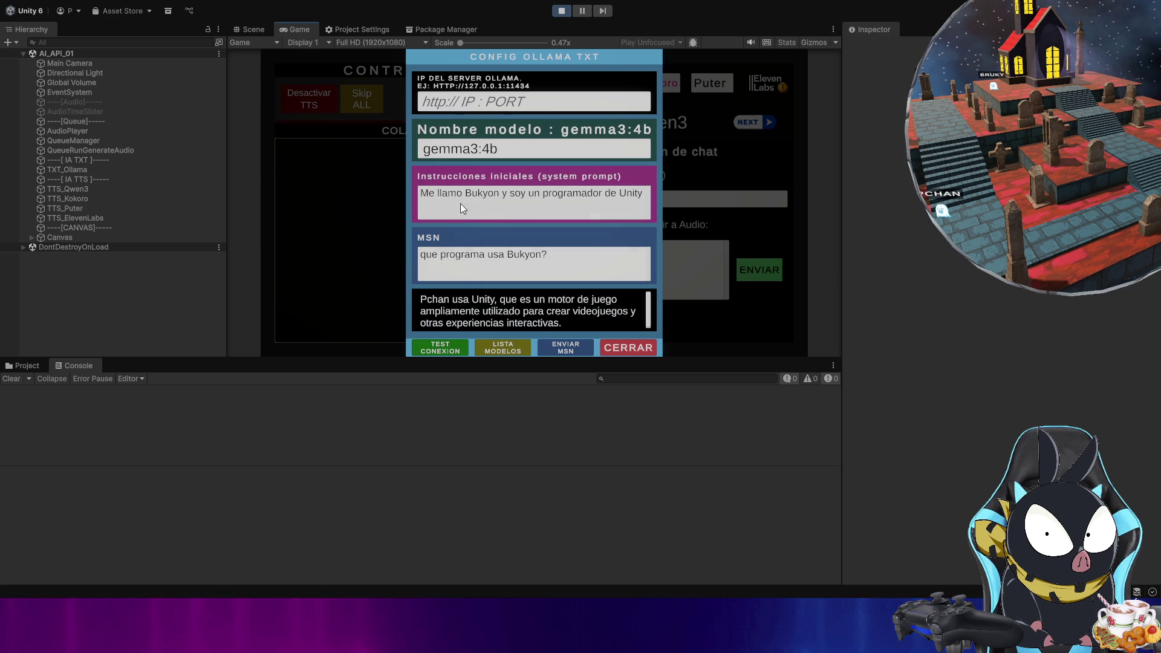
click(574, 349)
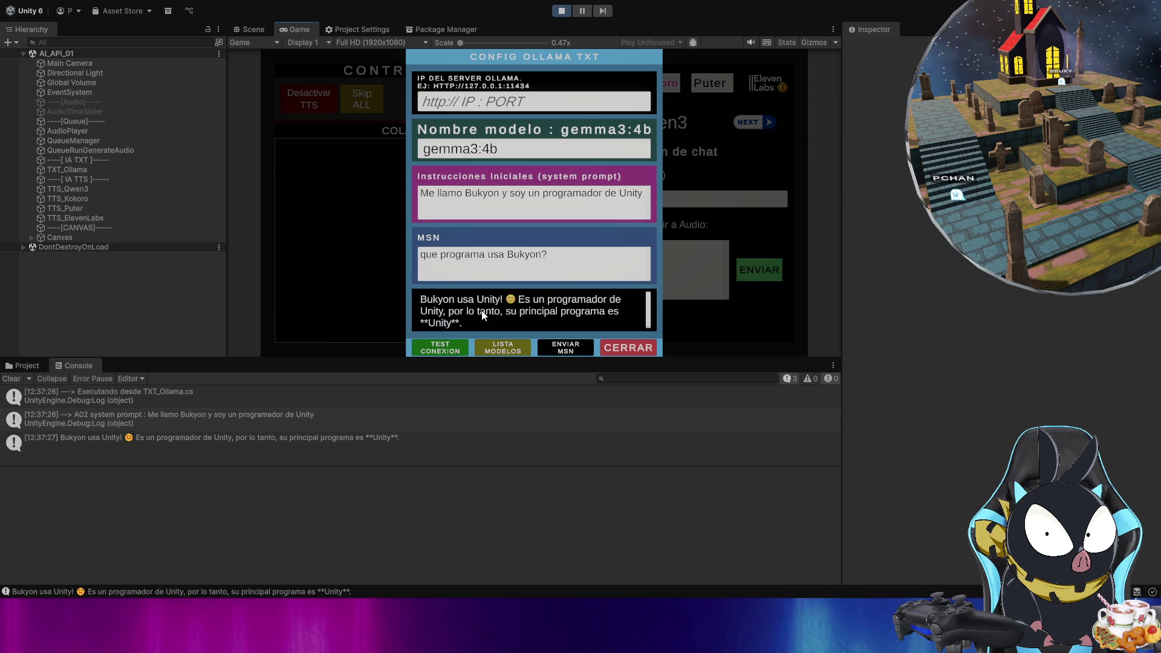
- Clear the Console log while leaving the chat panel's prompt, question and answer intact
click(519, 236)
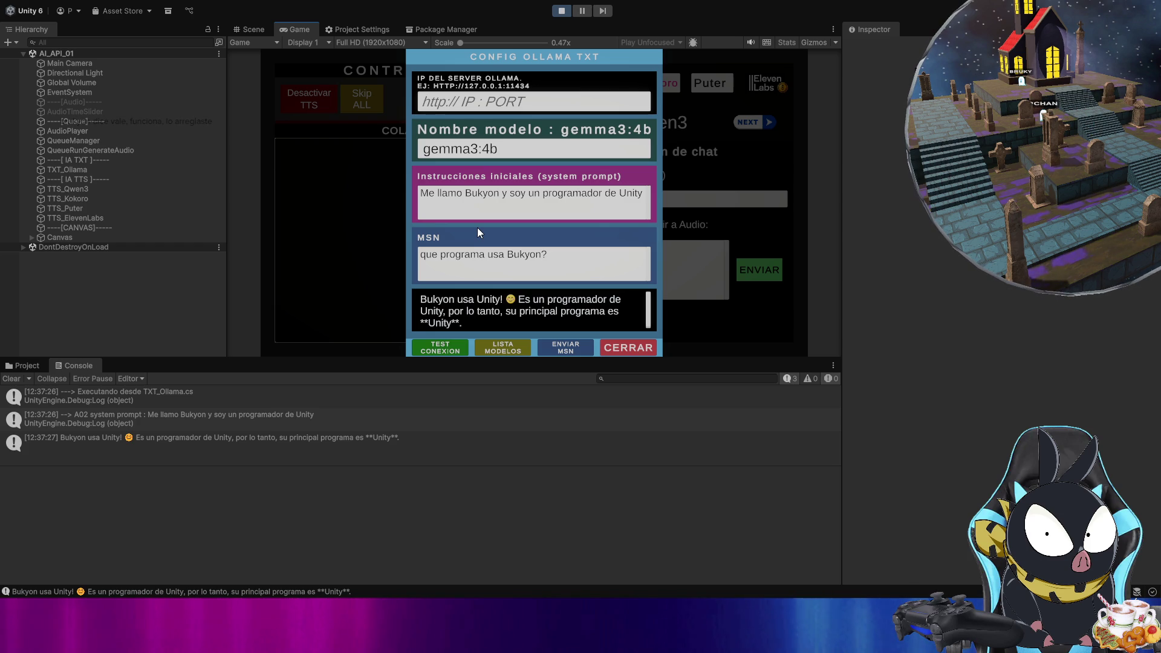
click(11, 379)
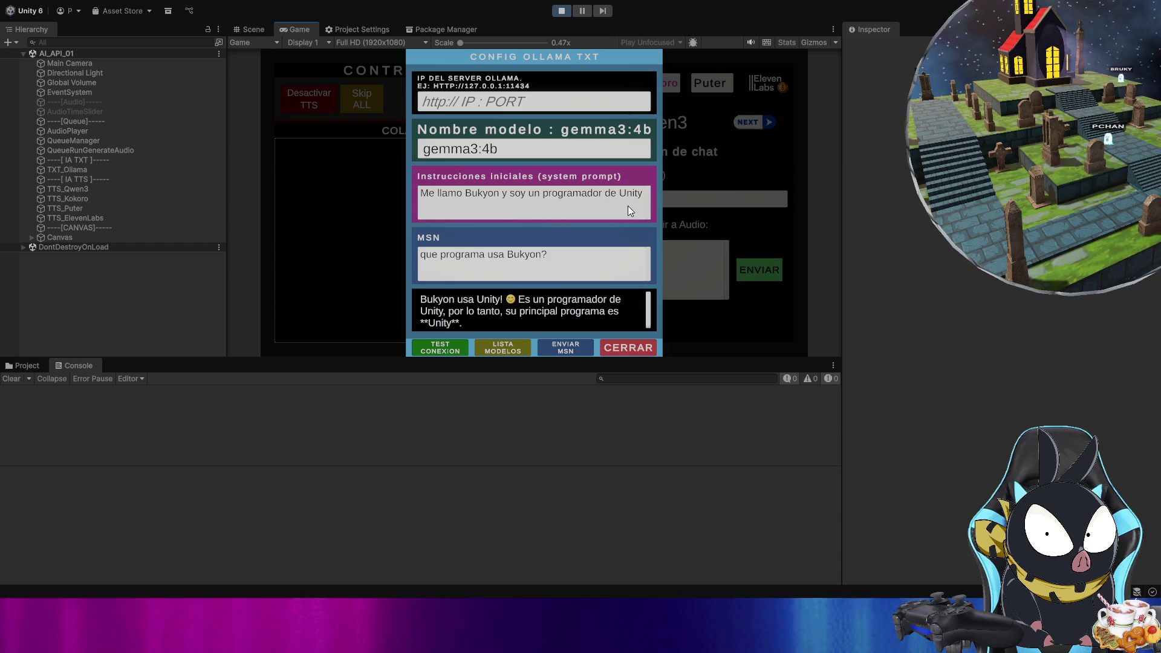
double_click(643, 194)
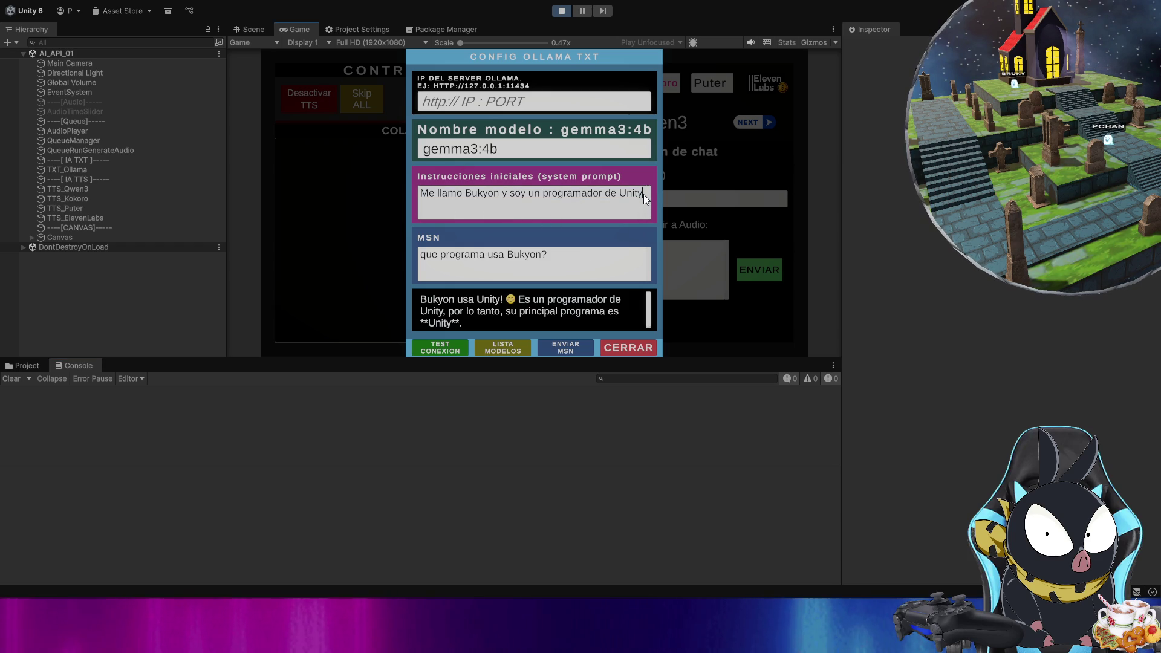
- Add a second prompt line introducing Pchan as a C# programmer
key(ctrl+a)
key(ctrl+c)
click(643, 194)
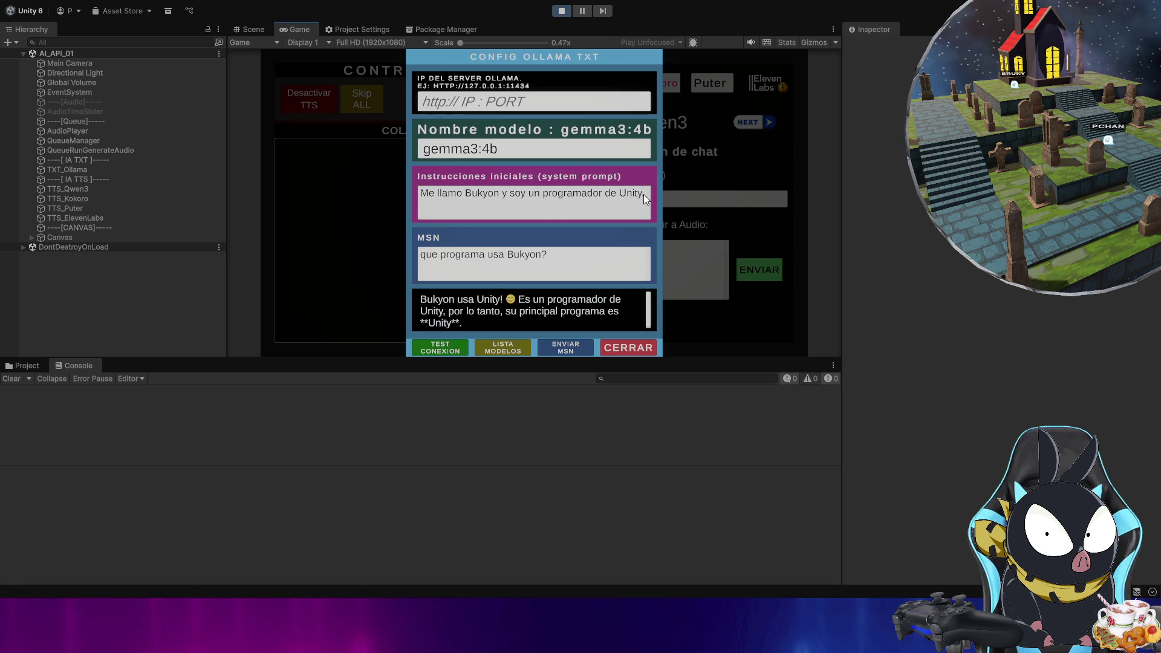
key(ctrl+v)
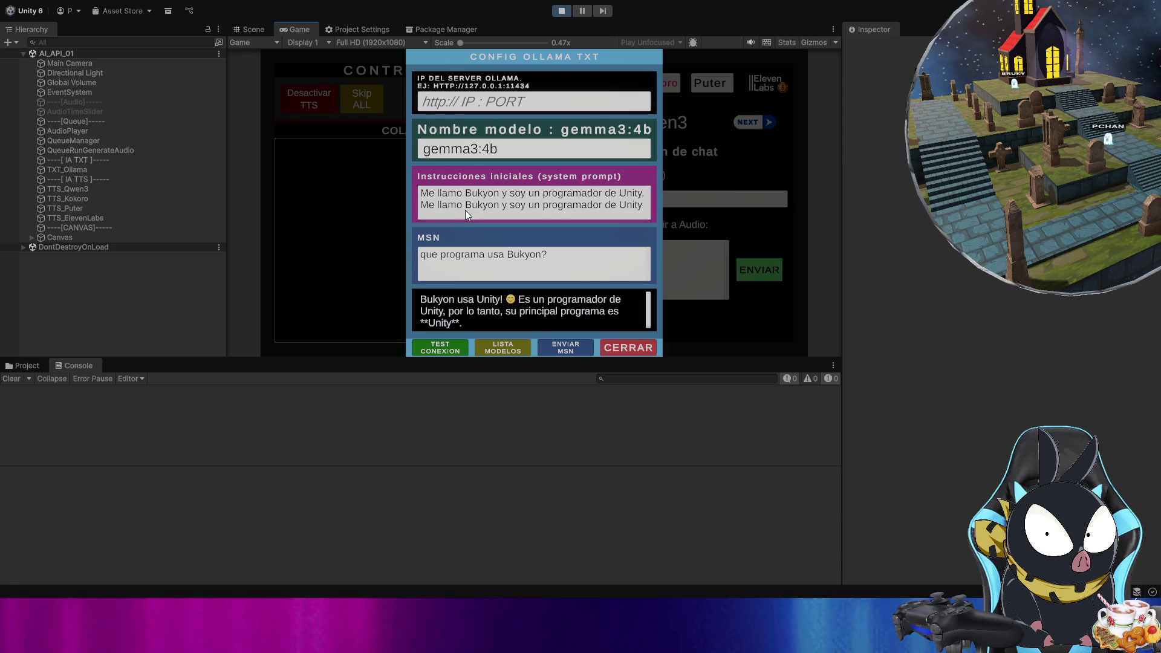
text(Pchan)
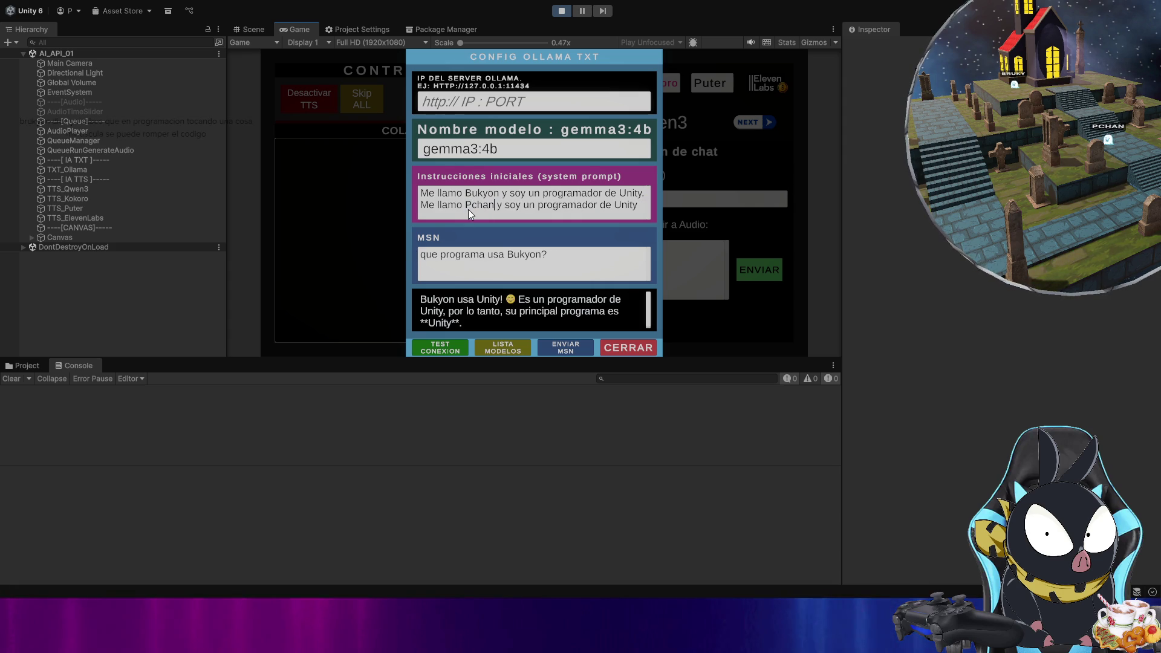
double_click(623, 207)
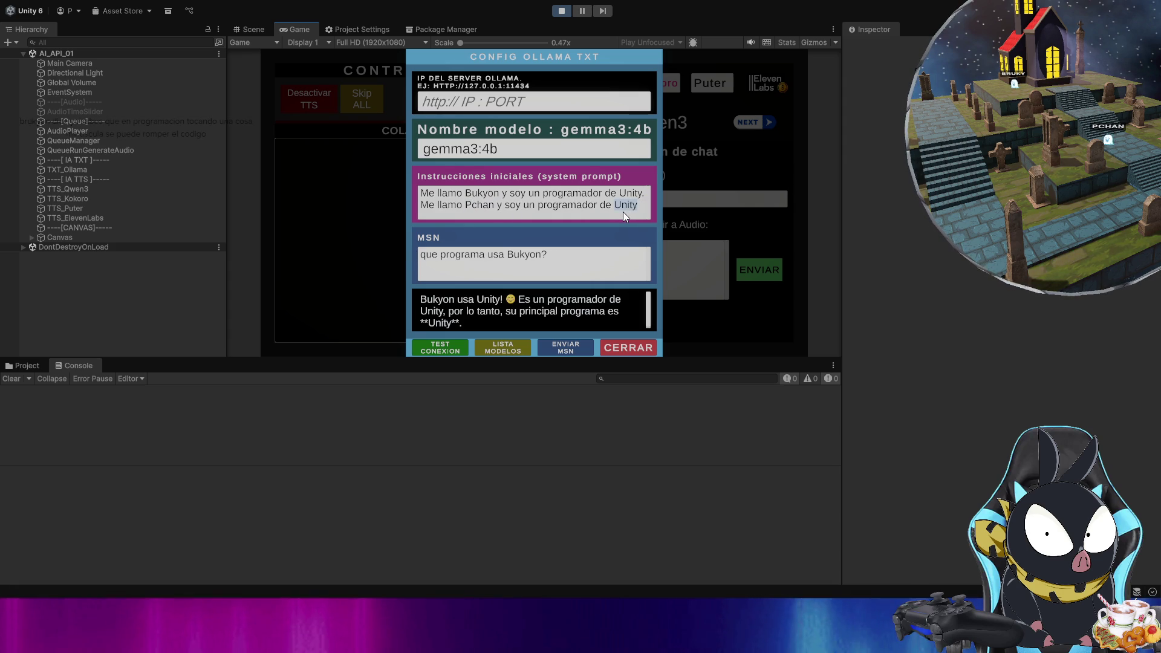
text(C#.)
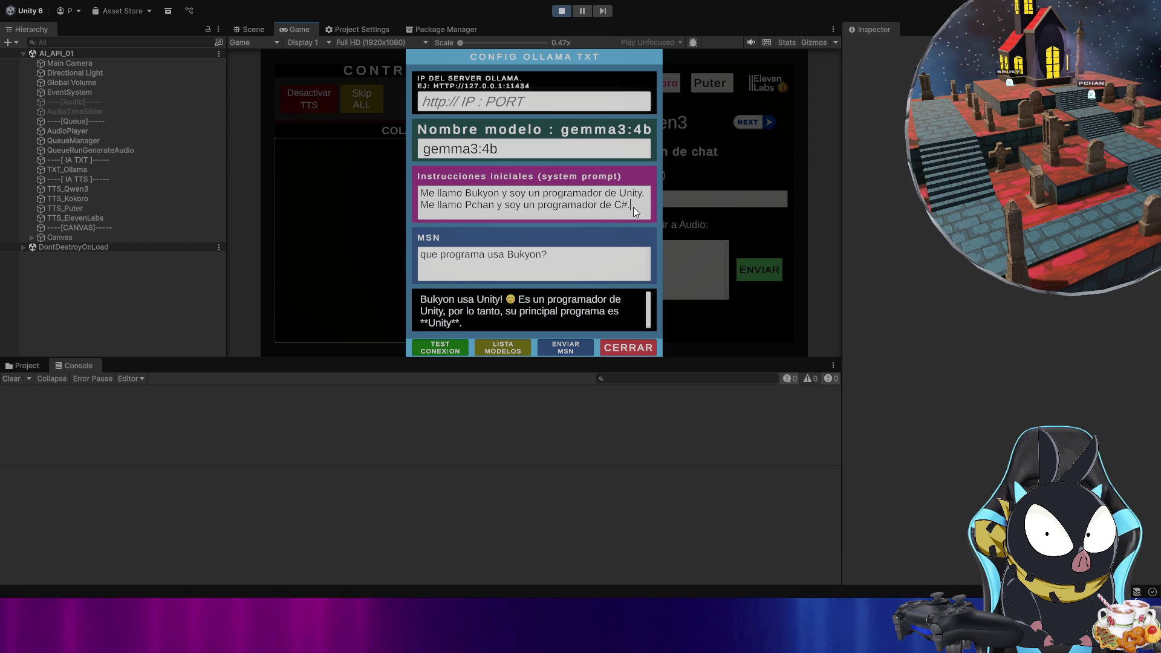
- Duplicate the second prompt line as a new third line
key(ctrl+shift+Left)
key(ctrl+shift+Left)
key(ctrl+shift+Left)
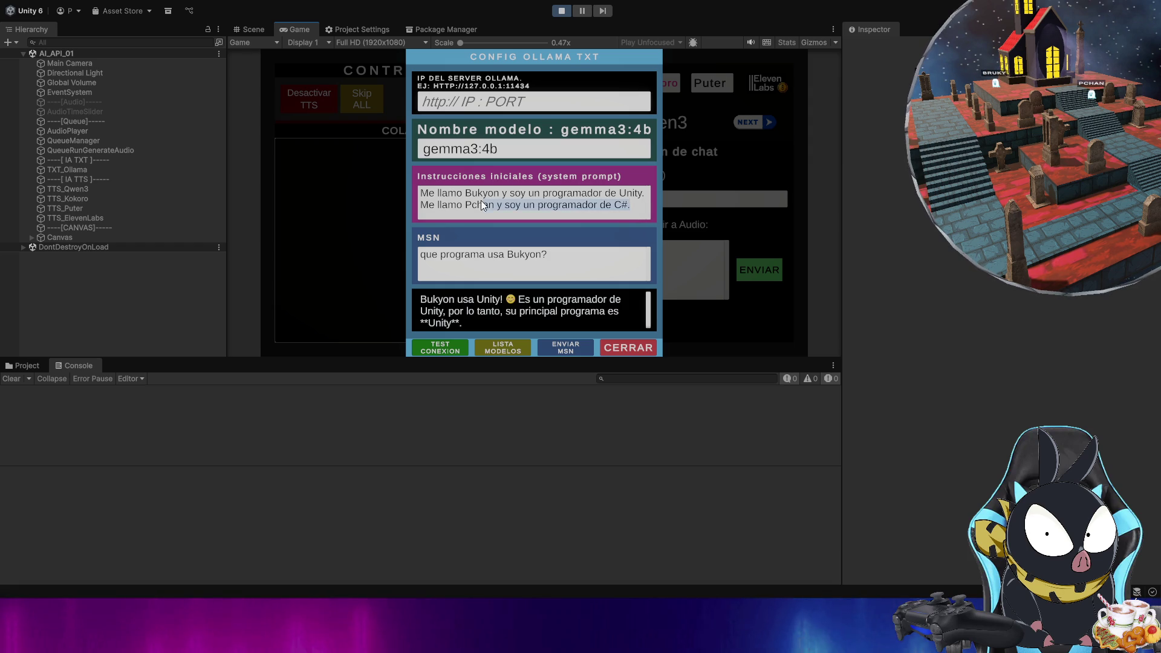
key(ctrl+c)
click(638, 204)
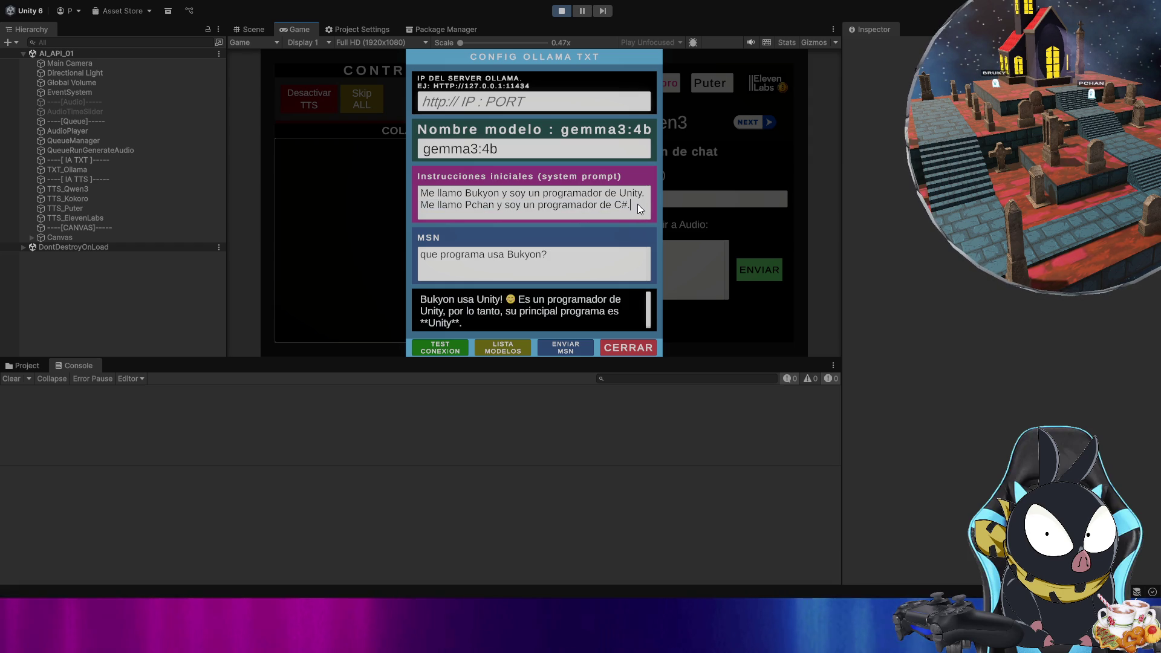
key(Return)
key(ctrl+v)
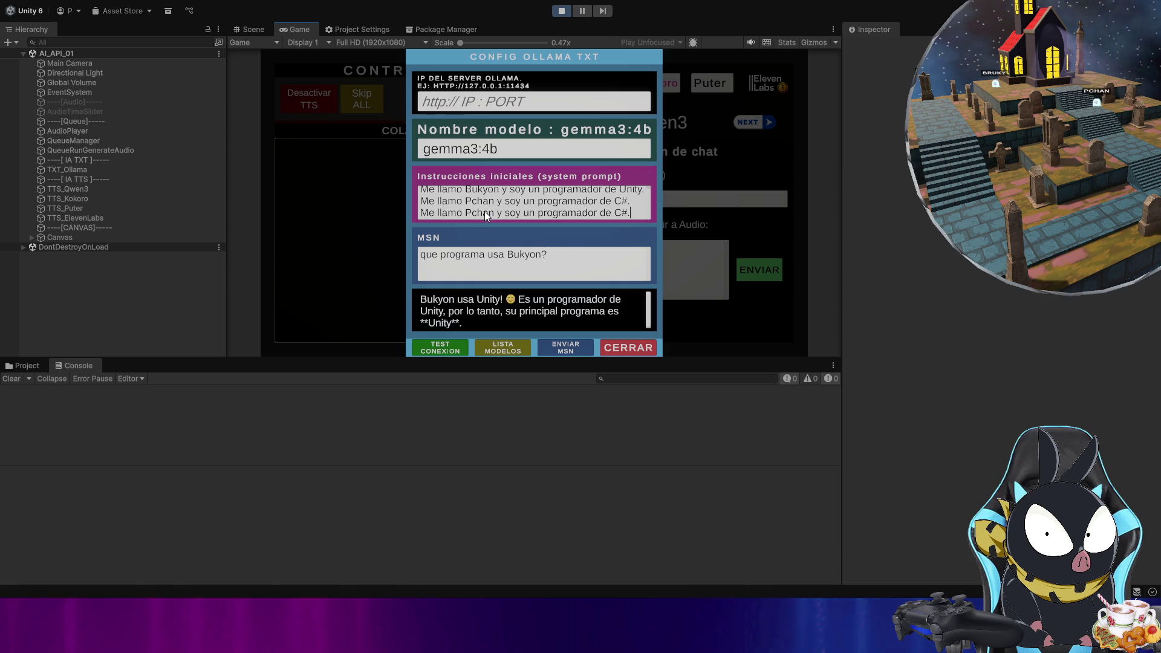
- Change the third line to introduce Ana as 'una programadora de Java.'
double_click(483, 212)
text(Ana)
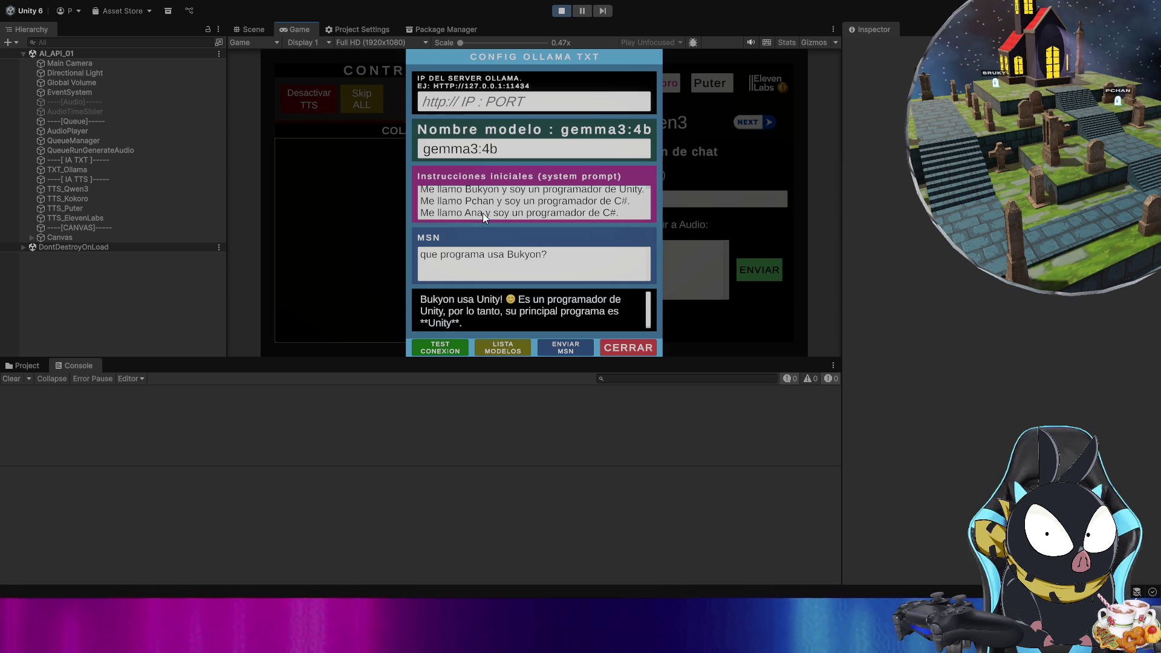
click(523, 212)
text(a)
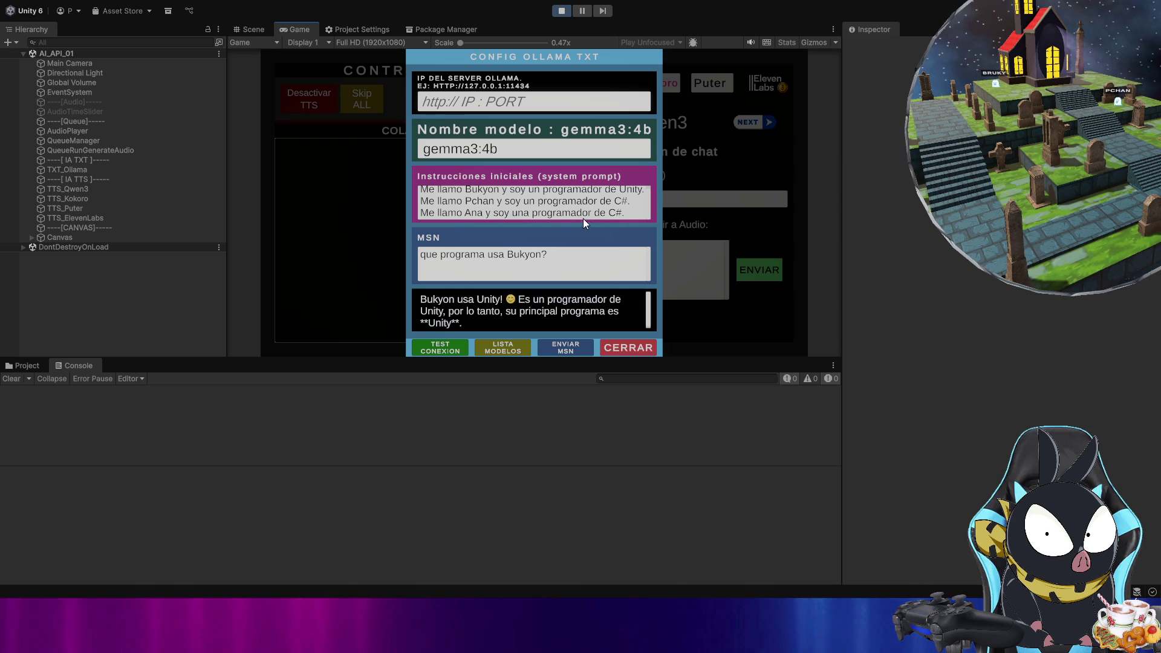
click(589, 214)
text(a)
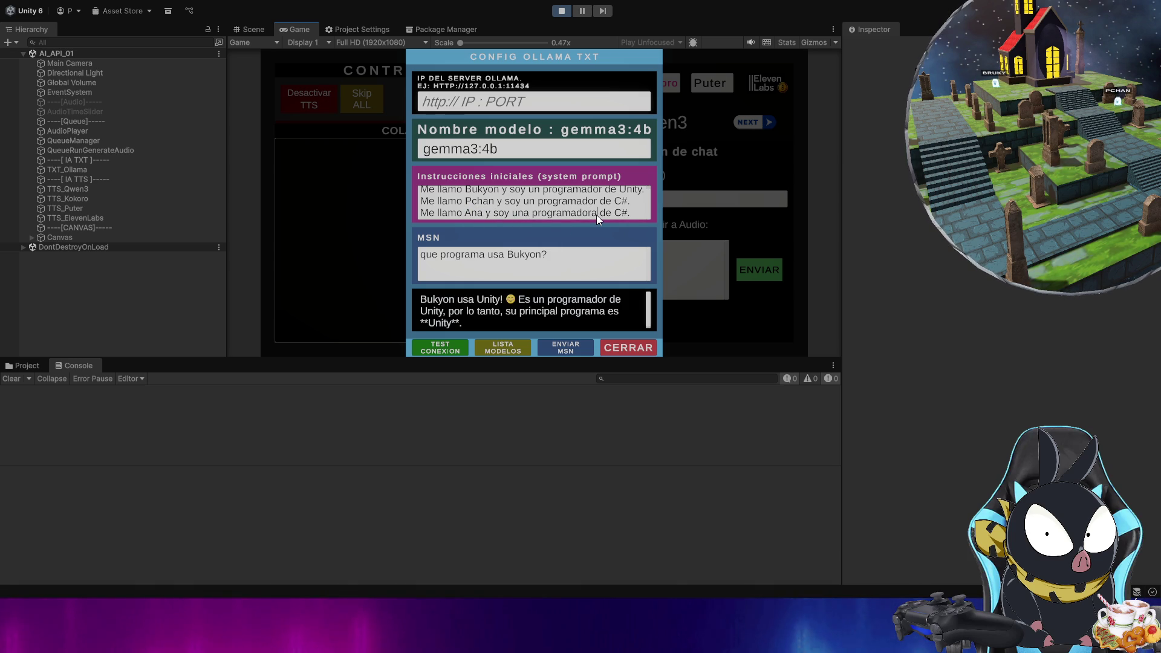
key(End)
key(BackSpace)
key(BackSpace)
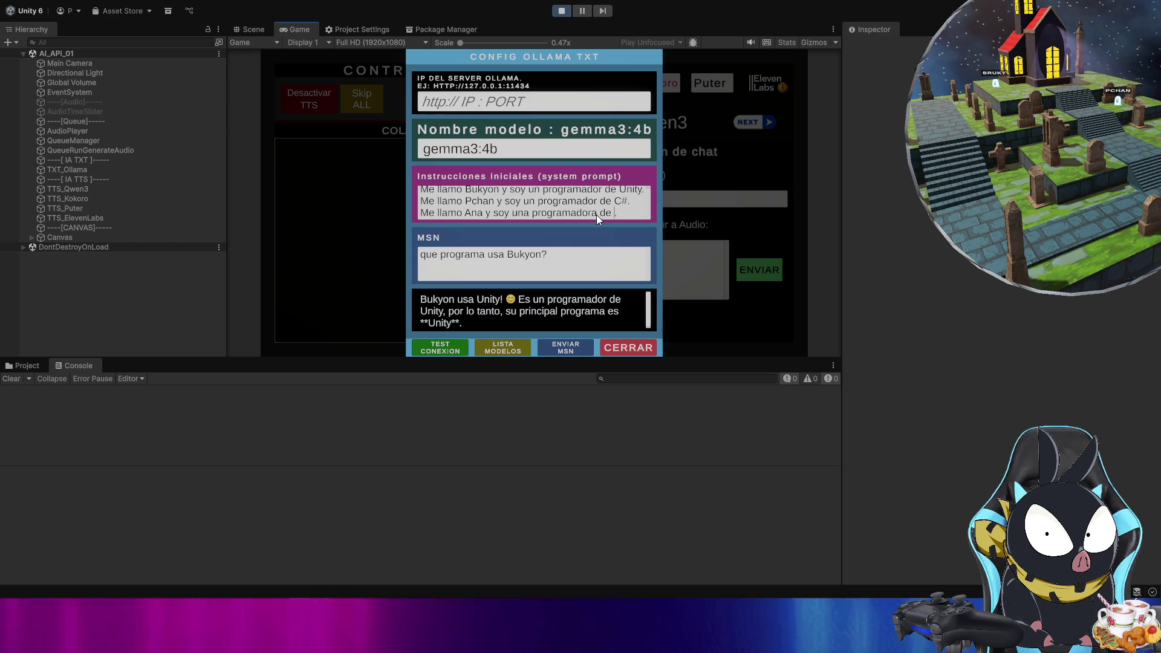
text(Java)
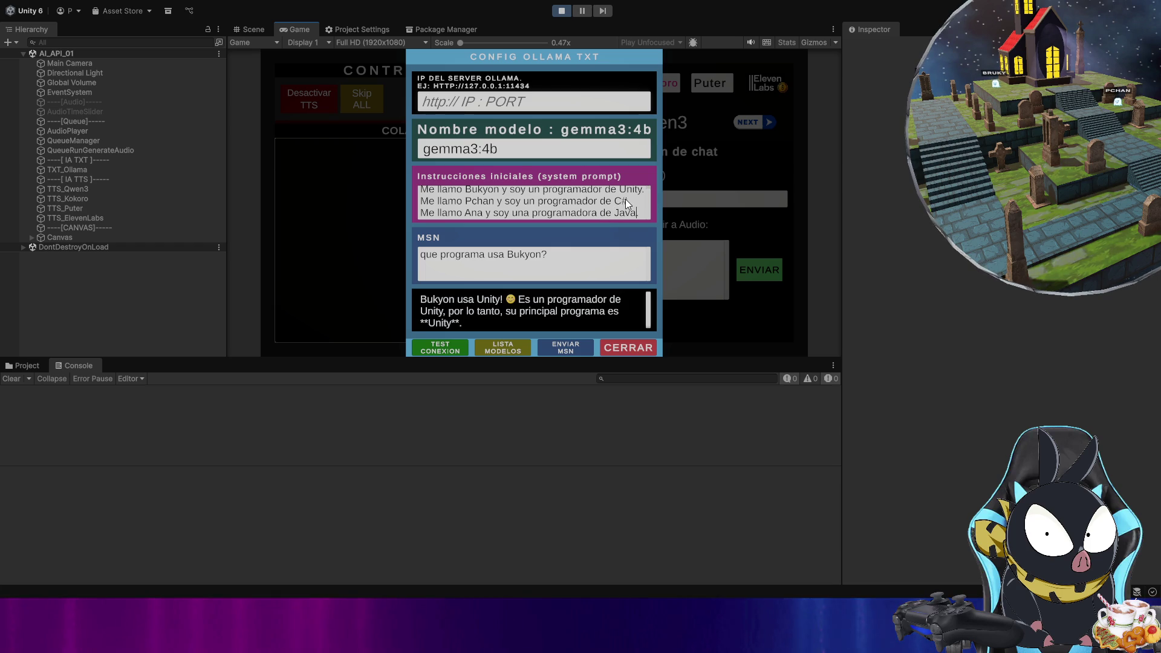
text(.)
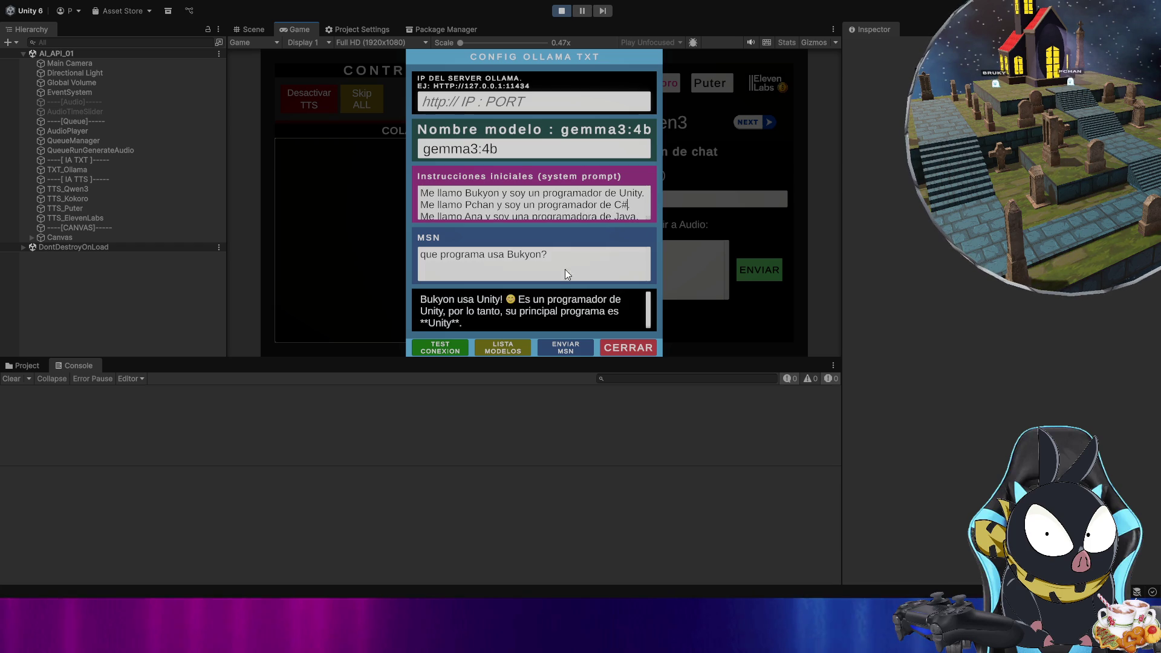
- Re-apply the three-programmer system prompt so it is logged, then clear the Console
click(567, 239)
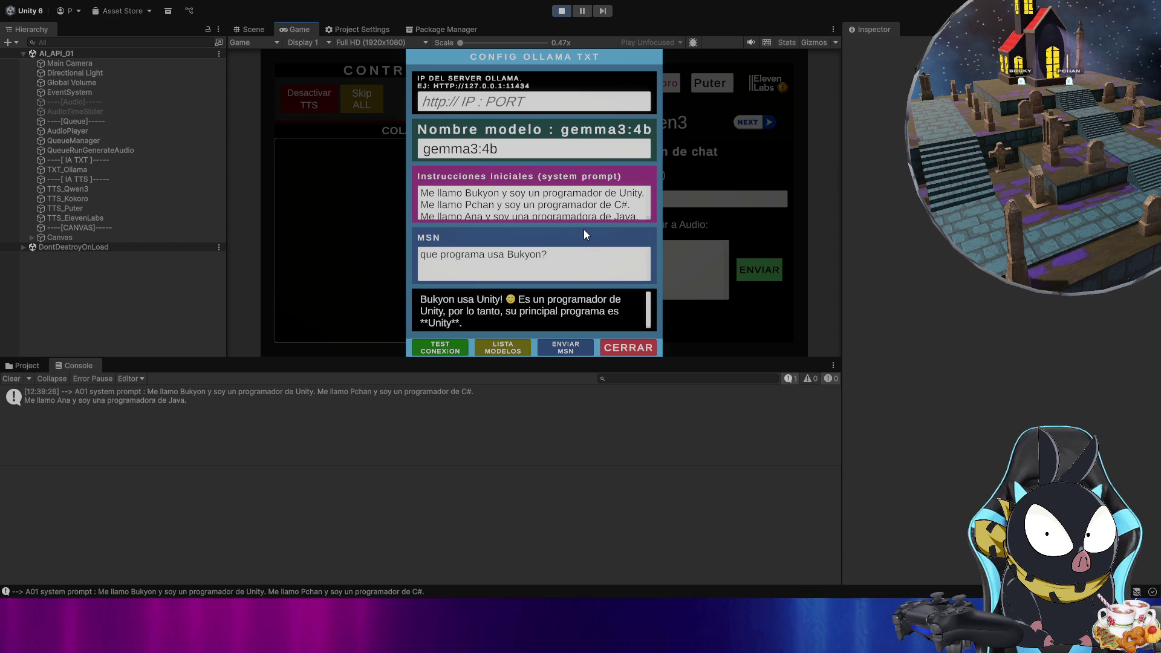
click(13, 379)
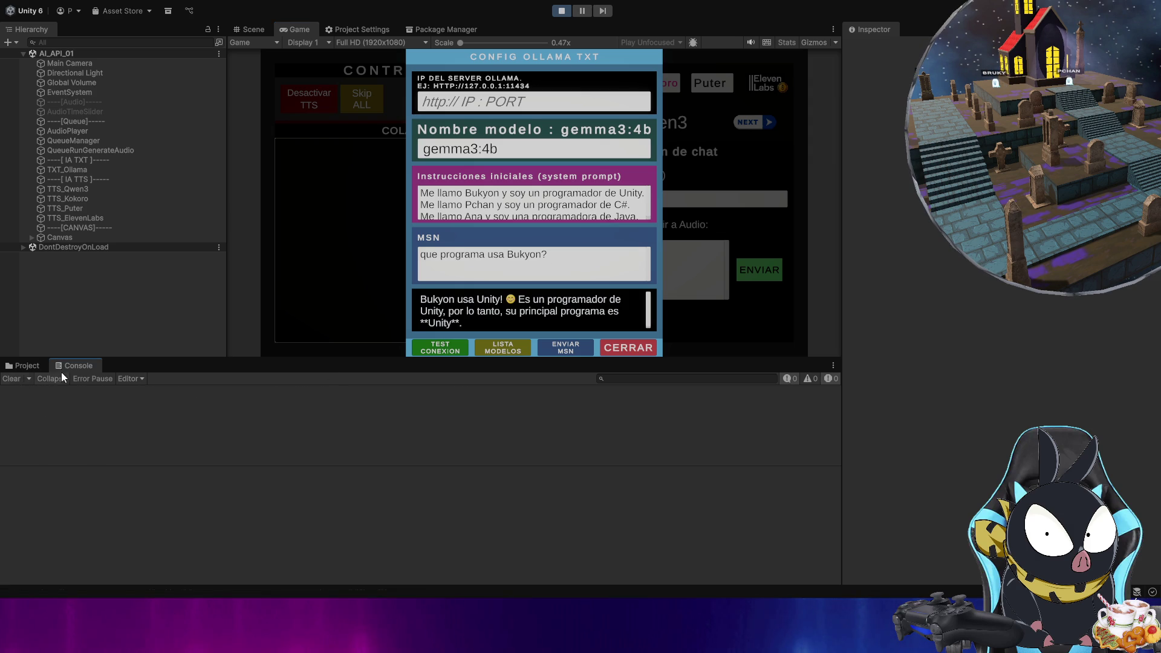
click(633, 208)
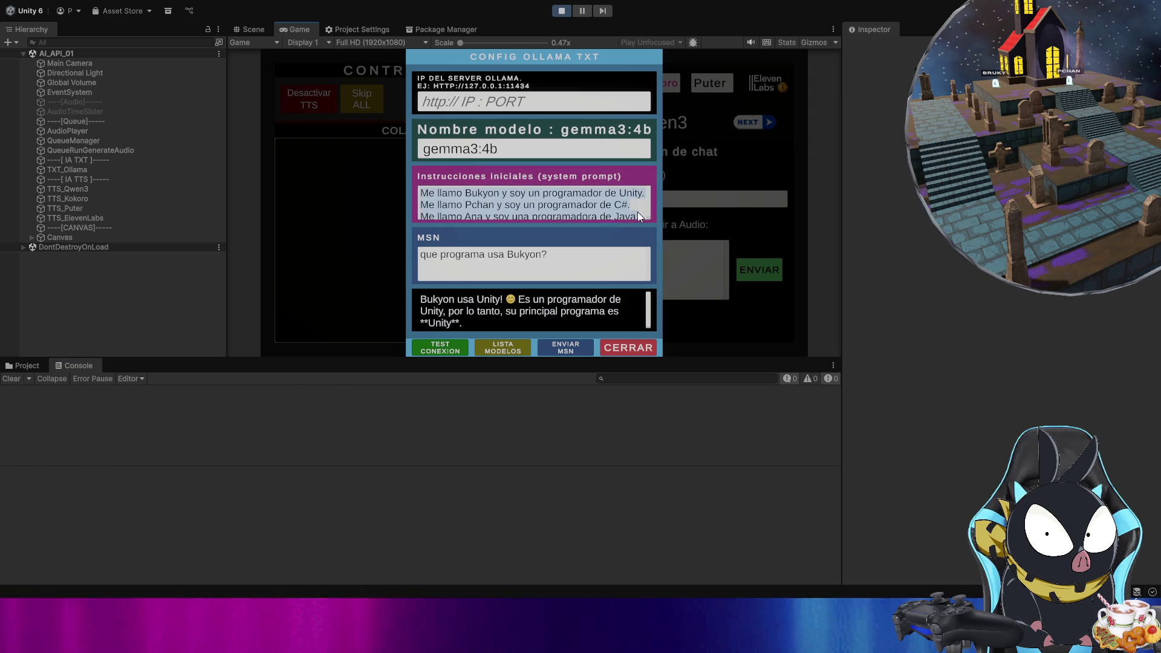
click(633, 230)
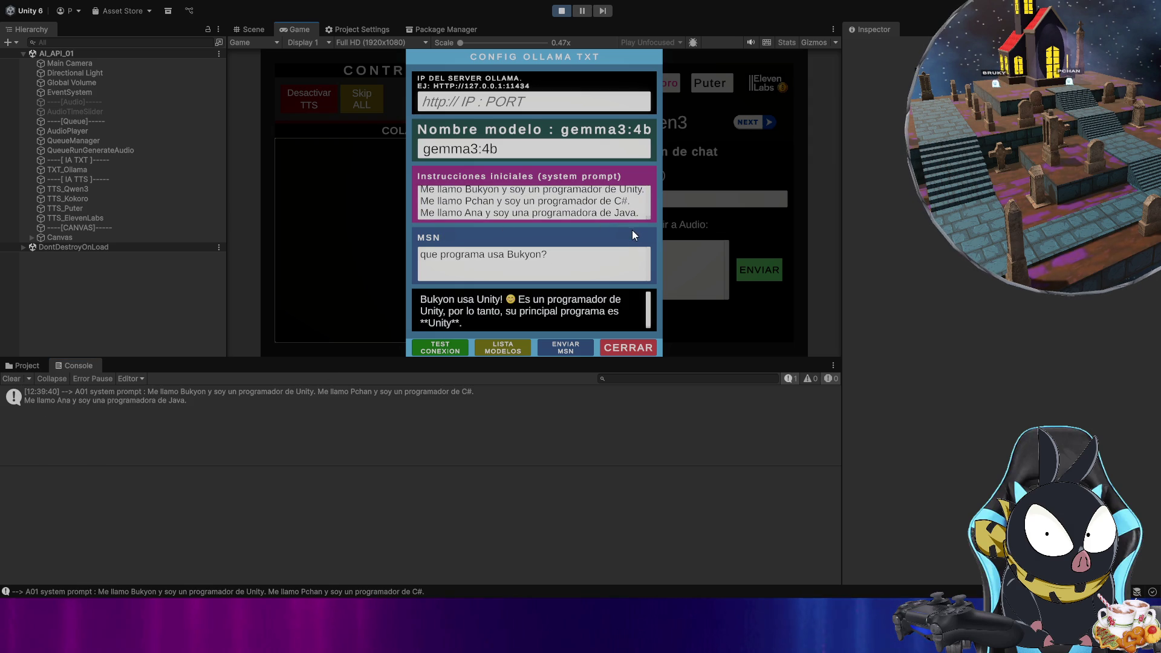
click(642, 206)
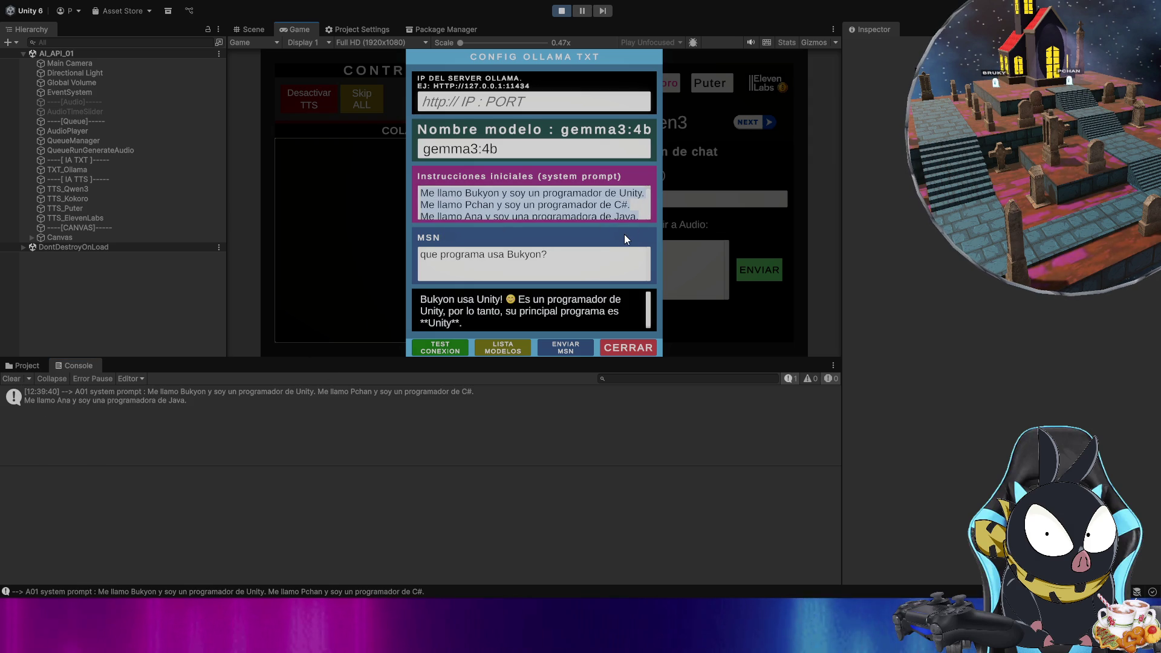
click(628, 234)
click(641, 213)
click(631, 231)
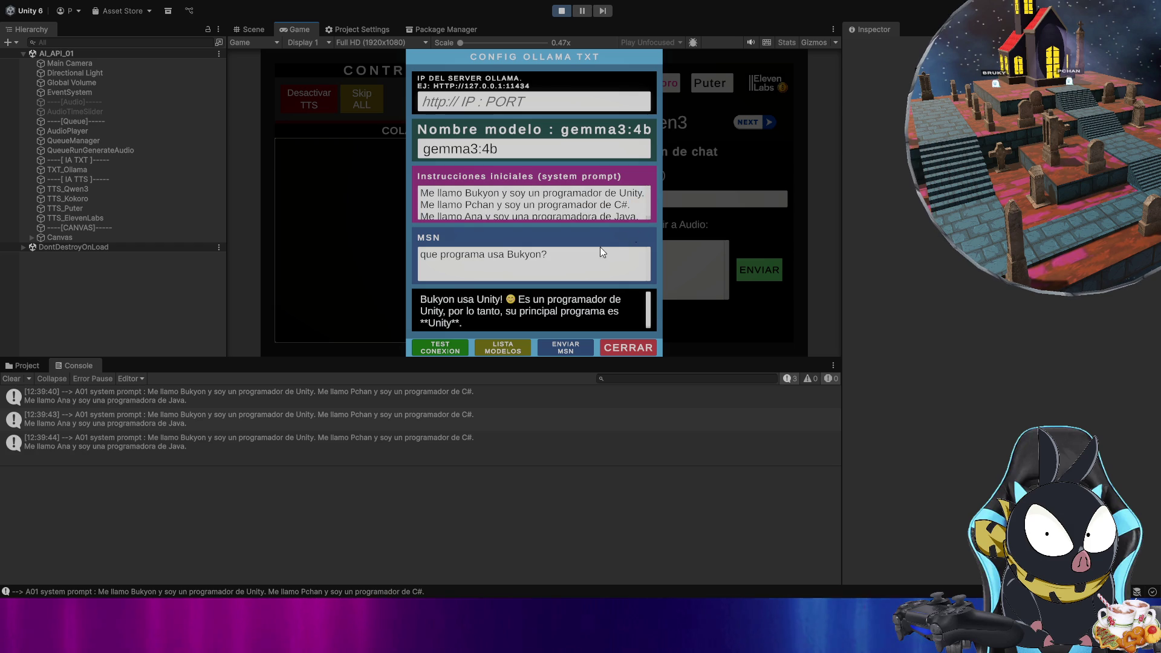
click(19, 381)
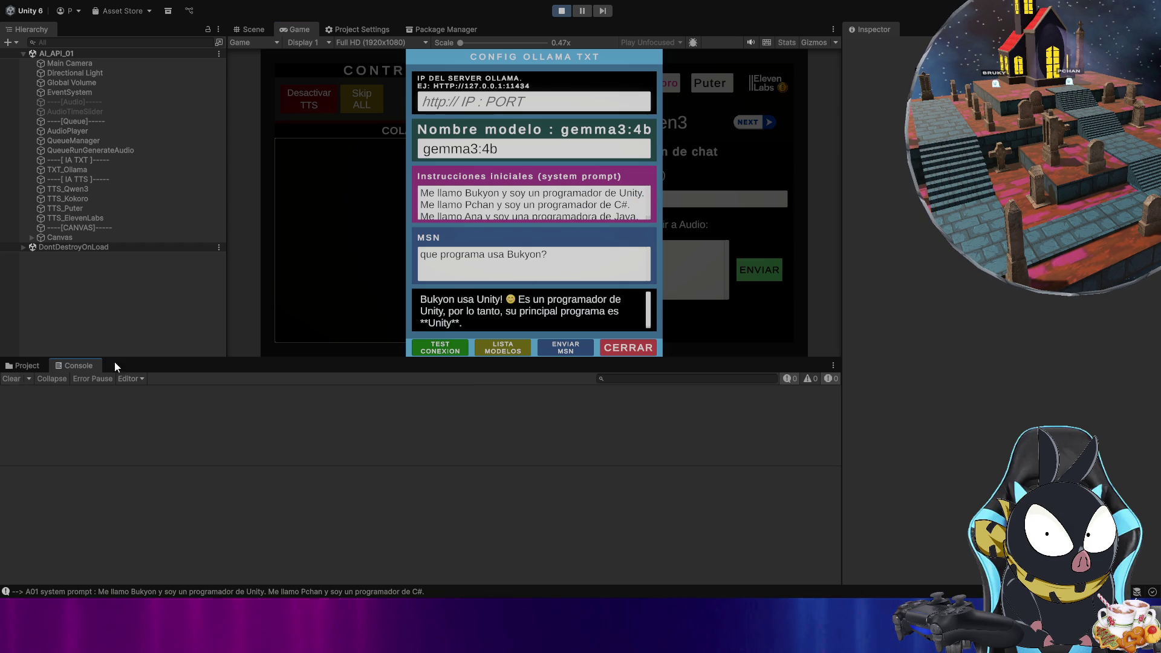
click(640, 216)
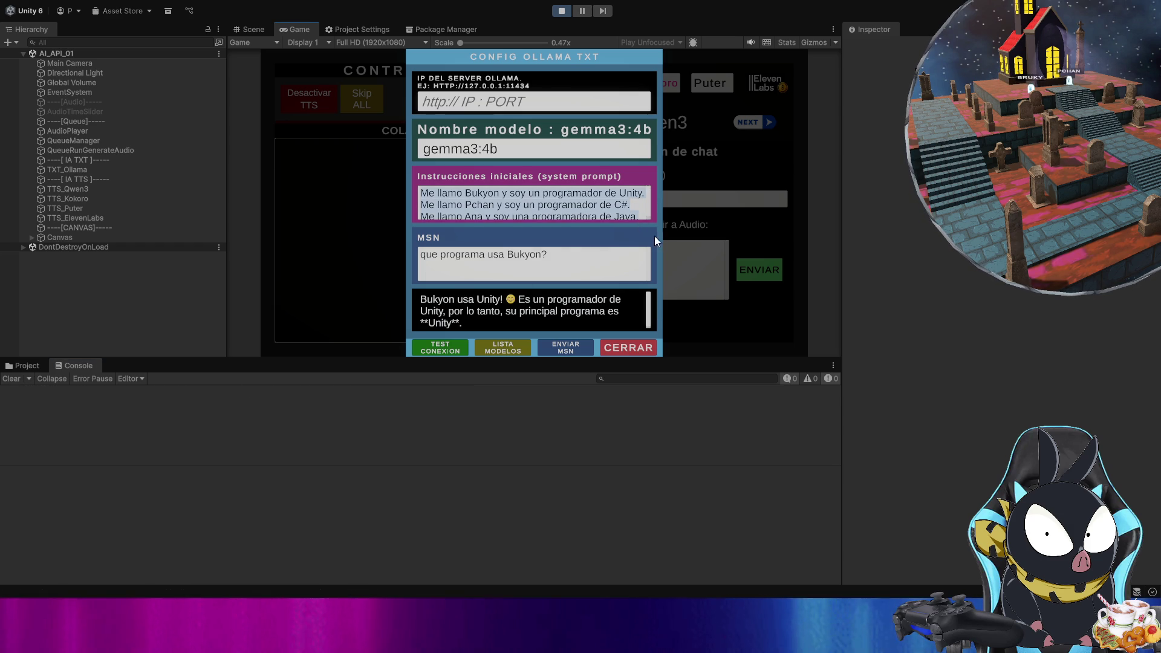
- Clear the Console again and resend the question to gemma3:4b
click(612, 260)
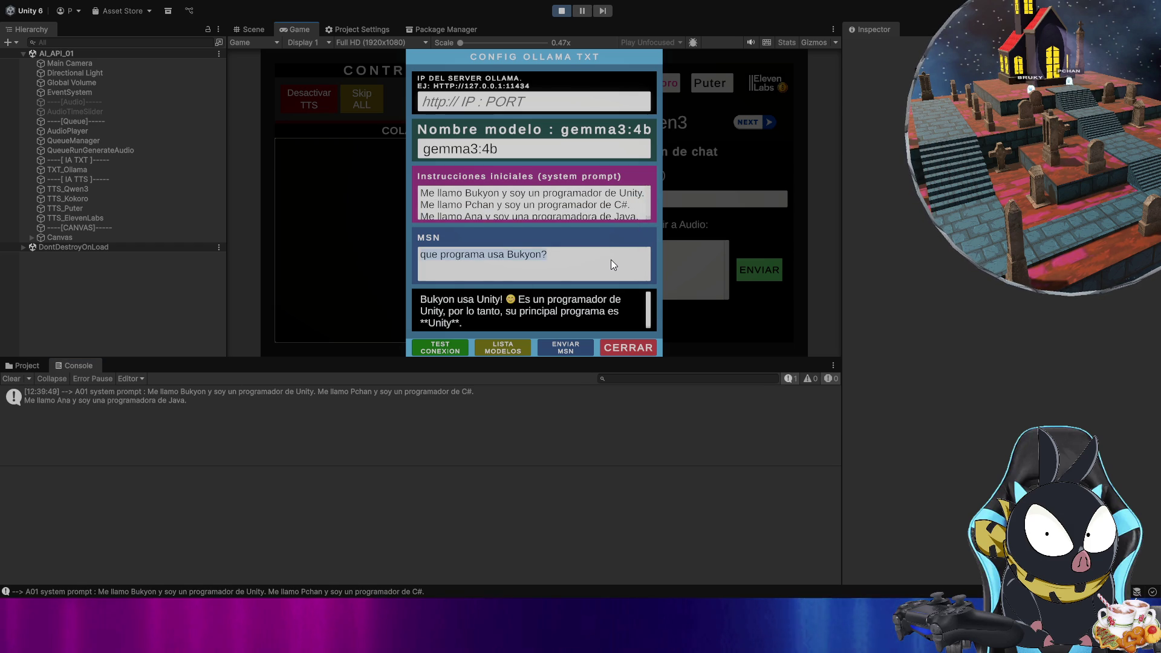
click(13, 379)
click(587, 235)
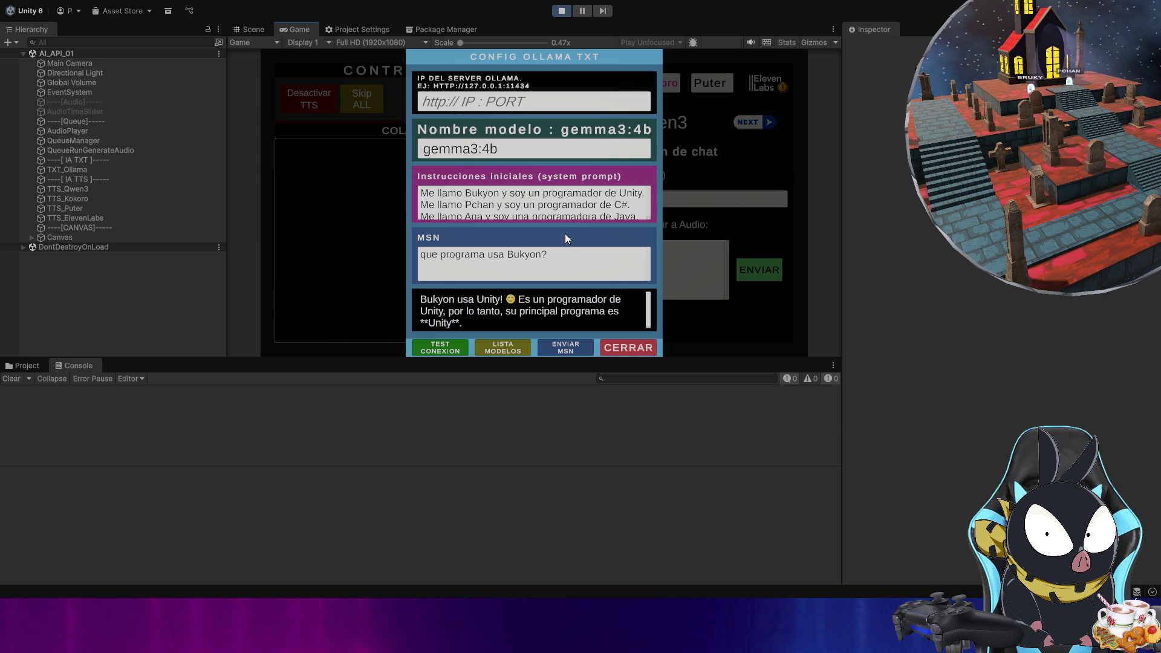
click(565, 347)
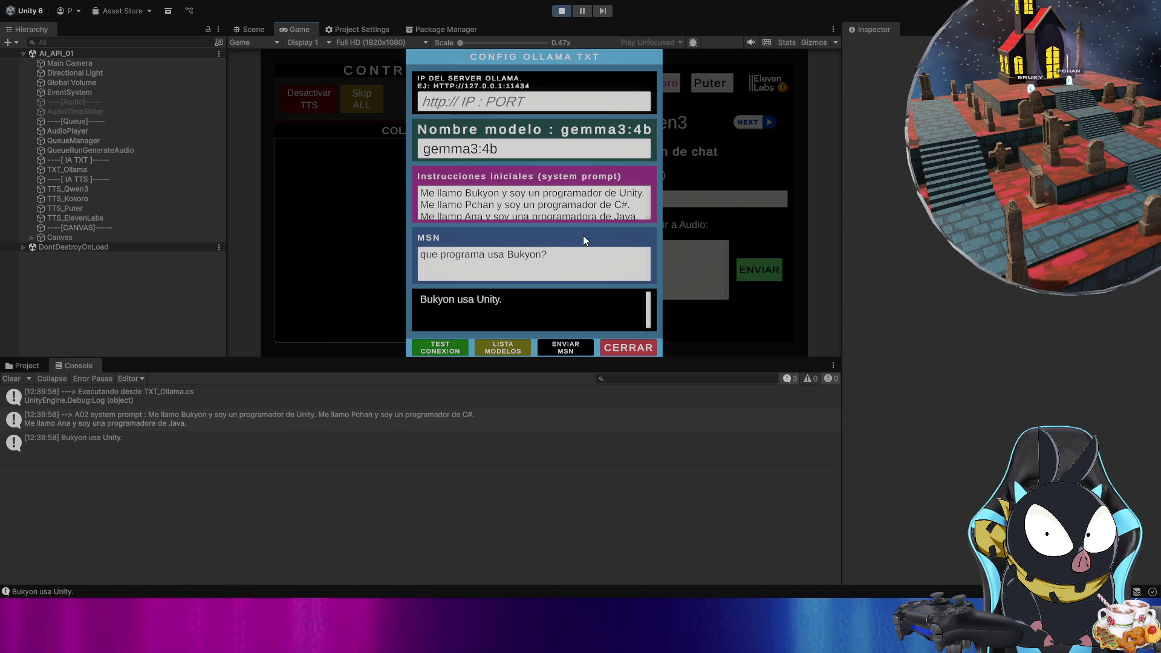
- Change the question's name to 'ana' and resend it, getting a reply that she uses Java
double_click(528, 257)
text(pcha)
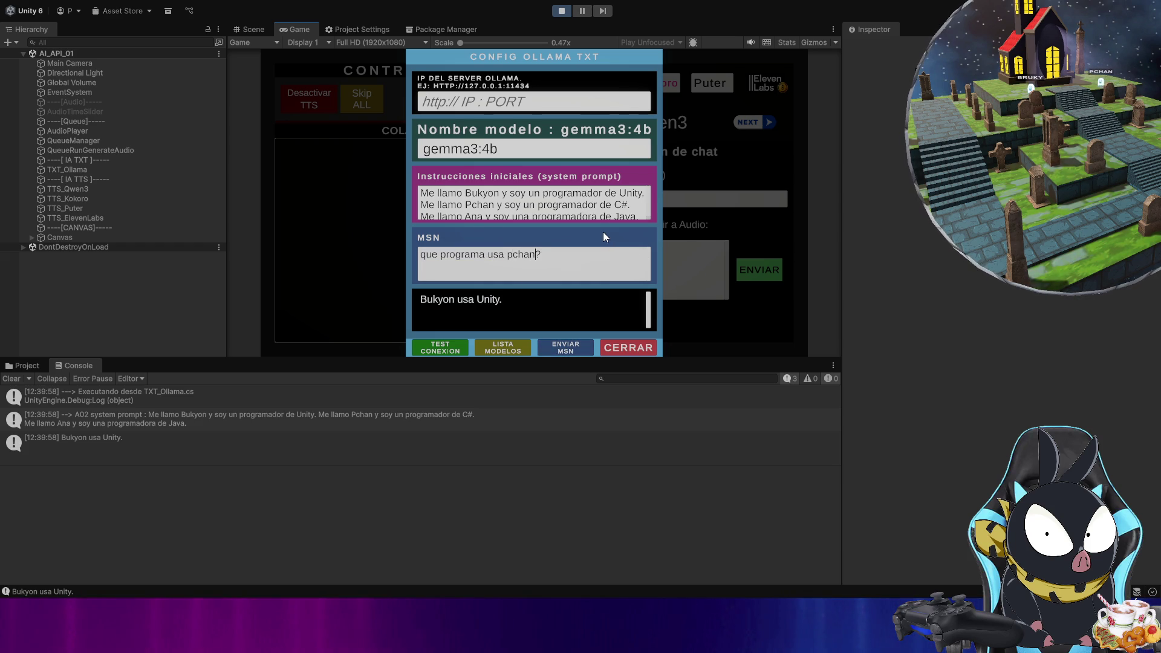
click(561, 347)
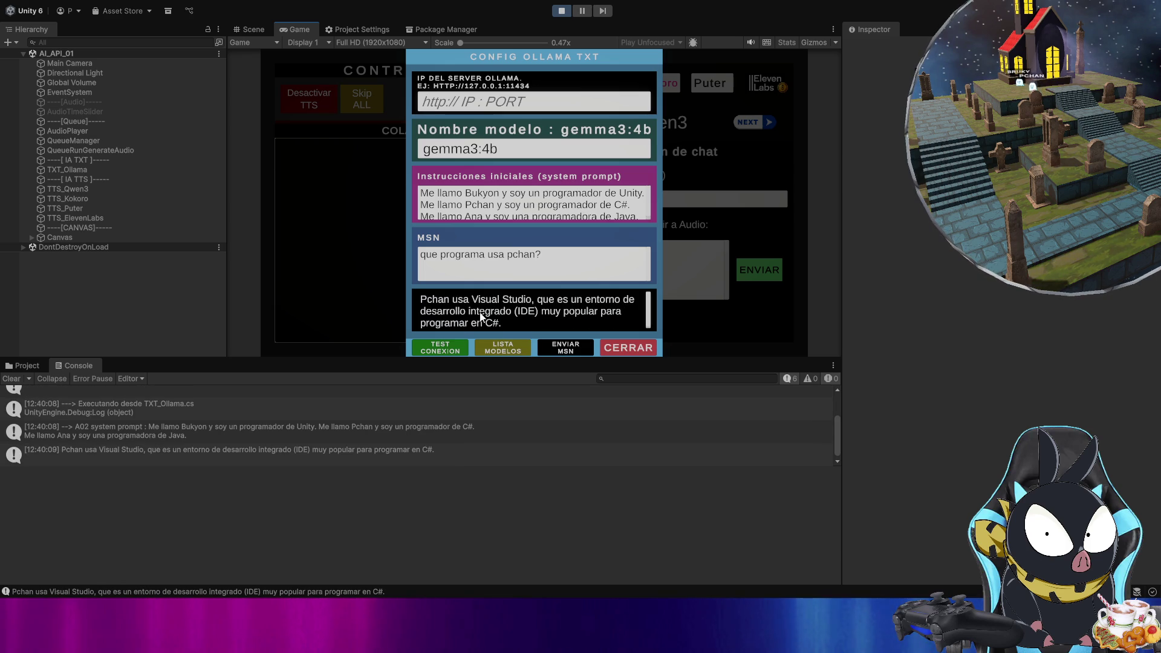
double_click(522, 256)
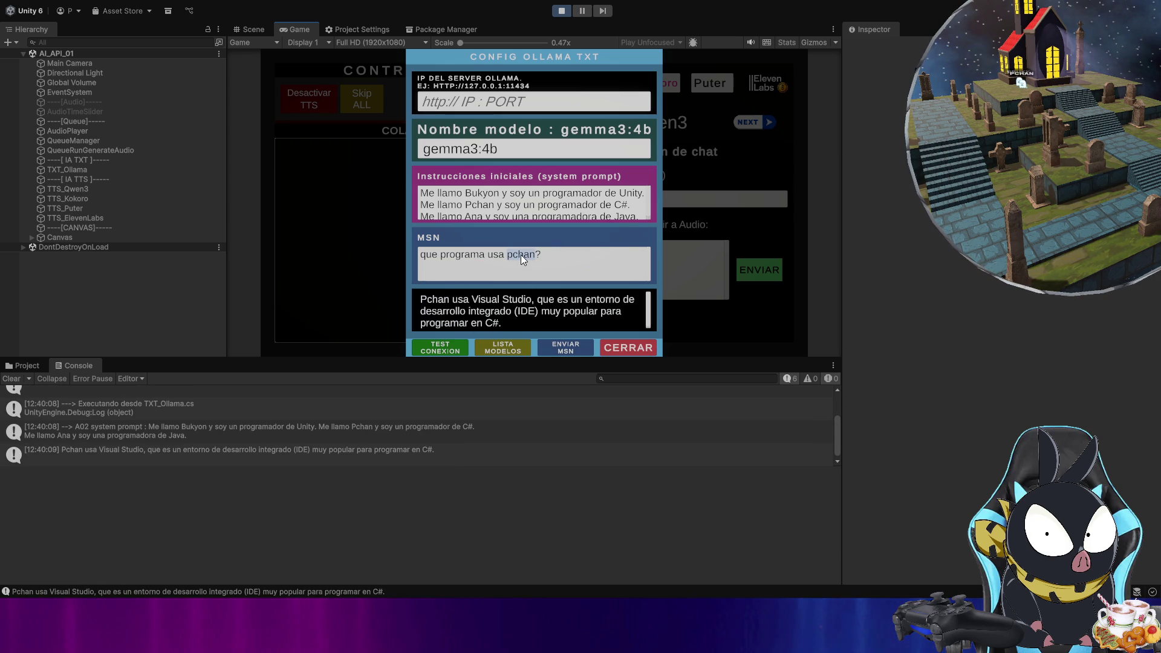
text(ana)
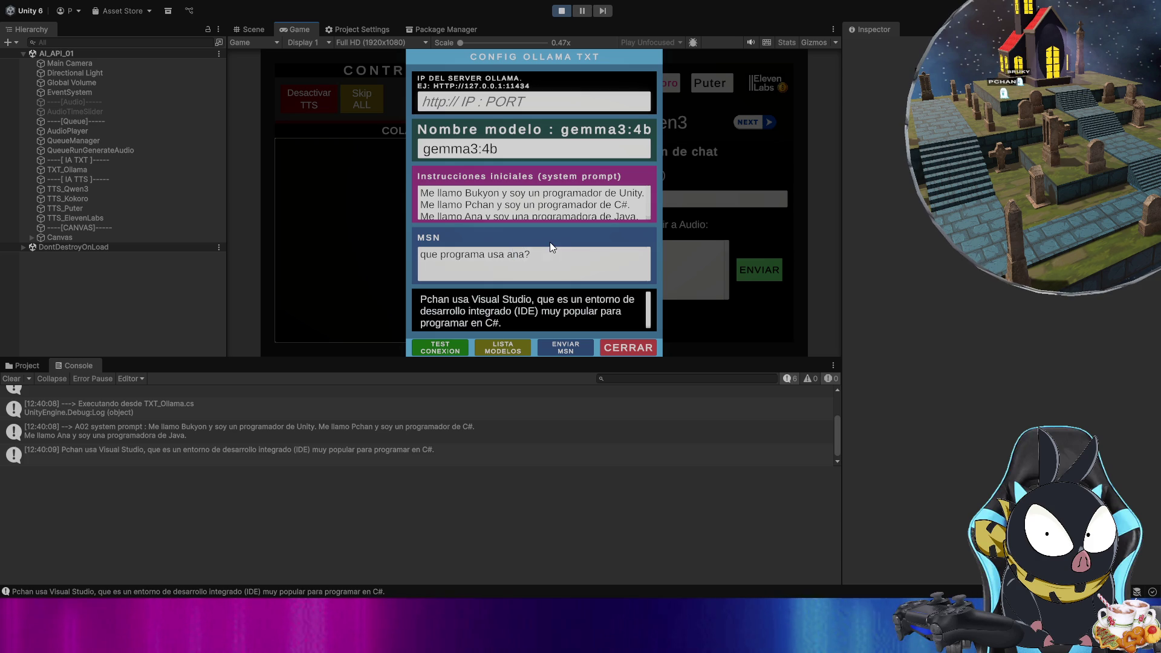
click(566, 349)
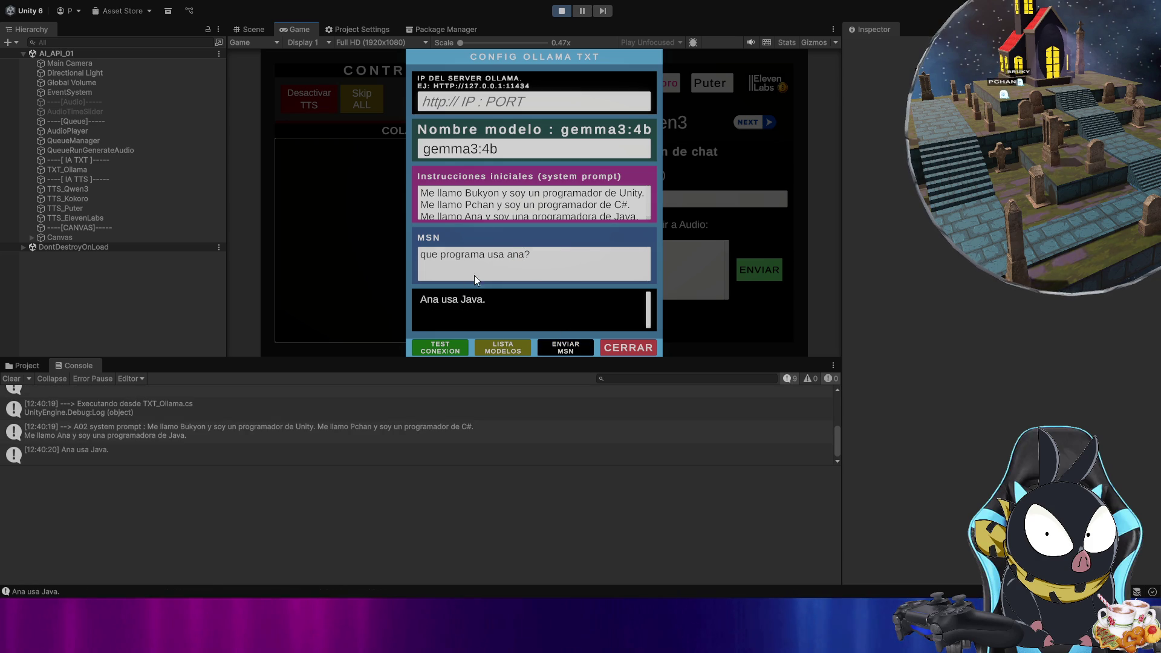
click(586, 238)
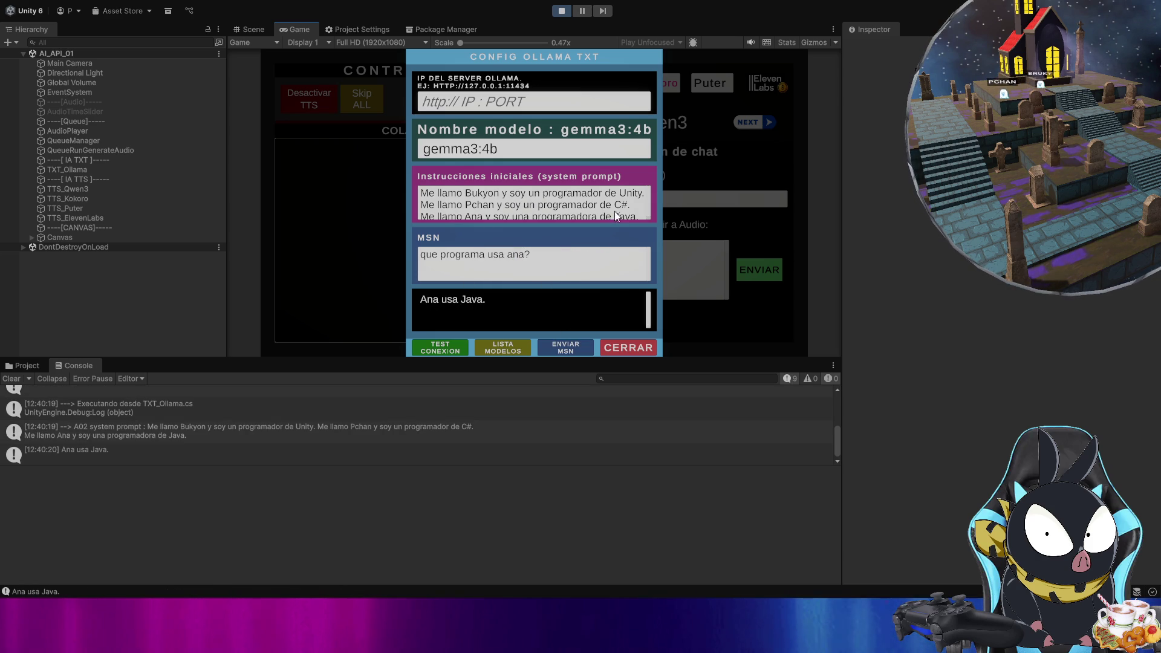
- Clear the Console log and select the three-programmer system prompt text
scroll(618, 203, down, 1)
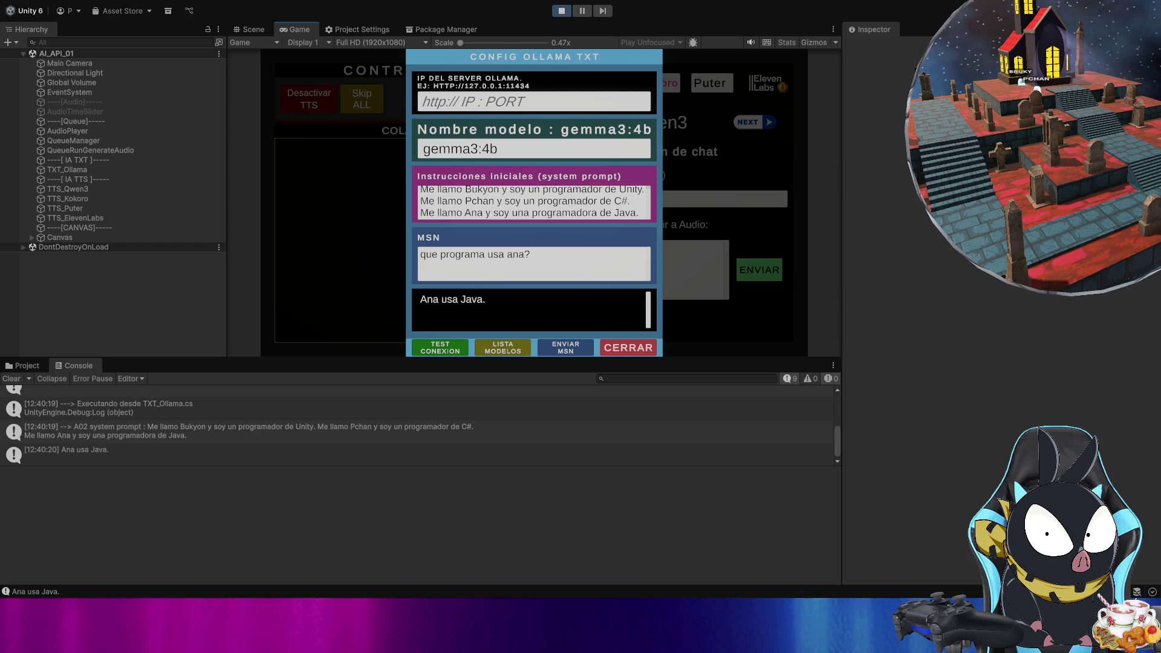
click(14, 379)
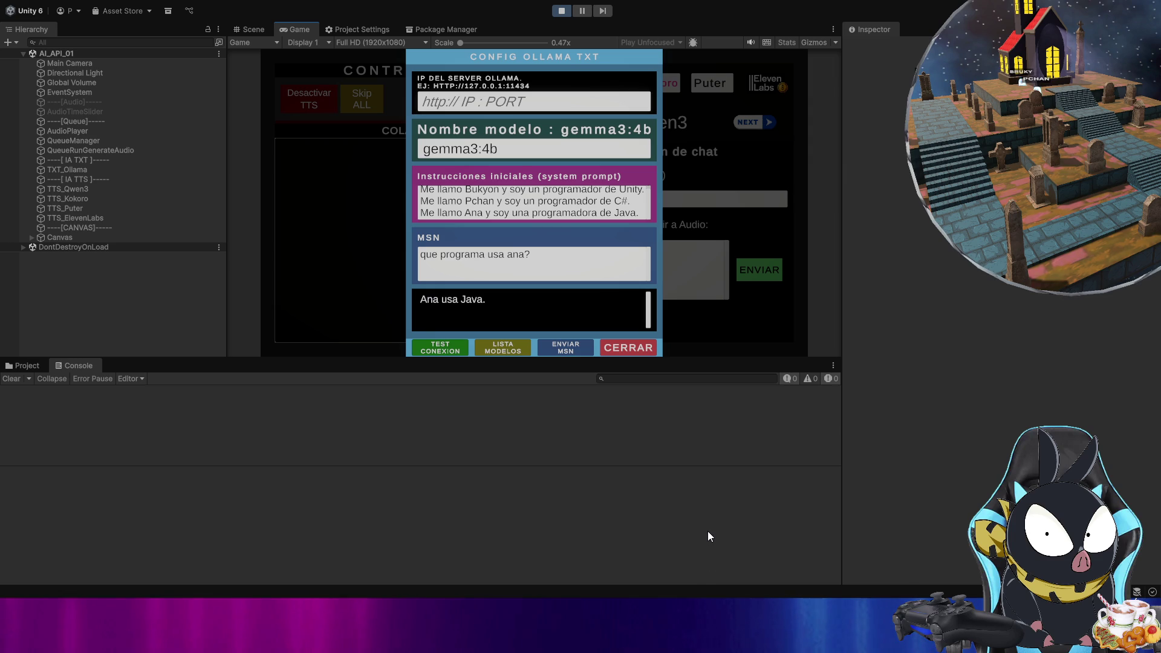
click(637, 207)
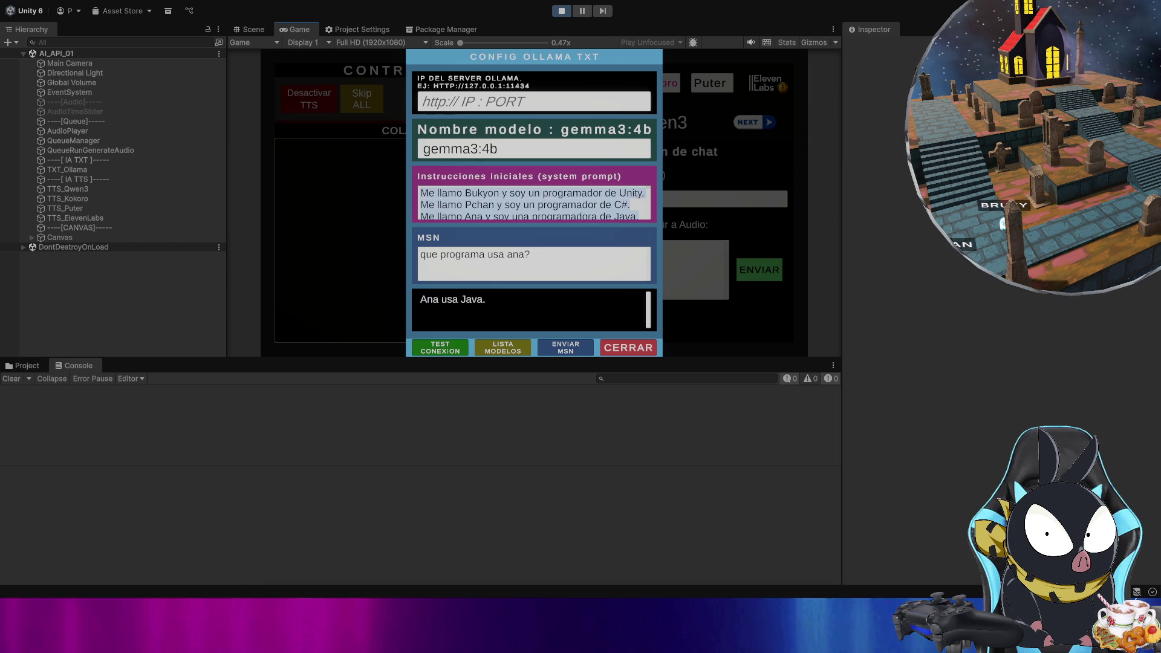
- Replace the system prompt with the opposition-politician instruction and delete the old question
text(Eres un politico que esta en contra de Pedro Sanchez)
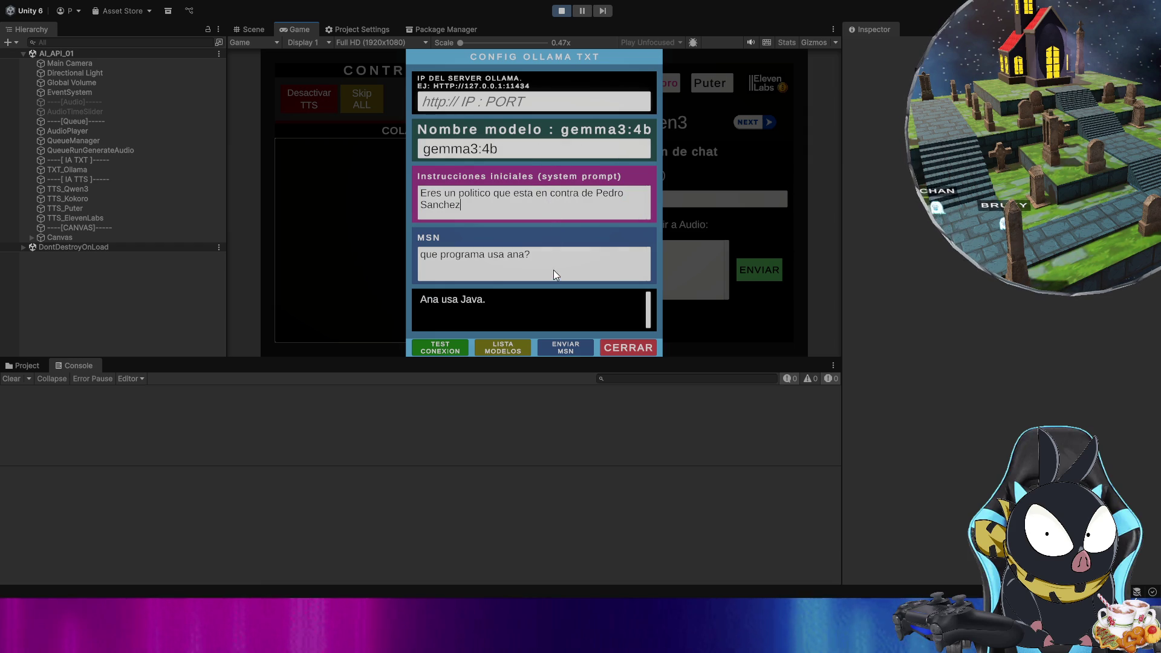
click(553, 256)
key(BackSpace)
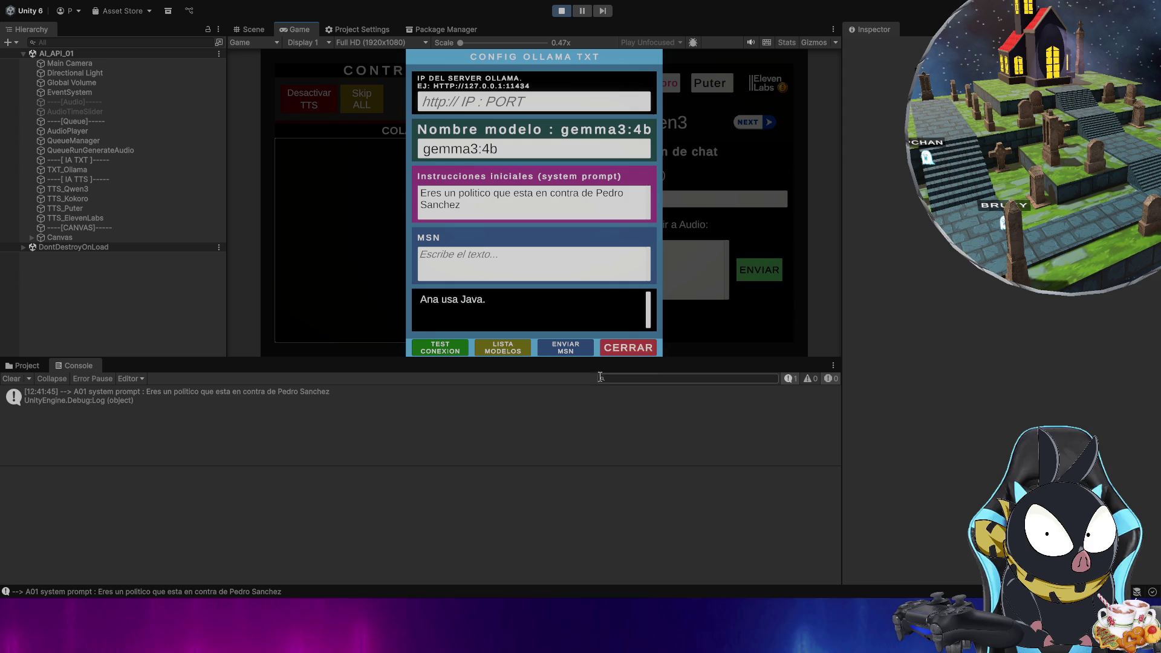
- Close the Ollama settings window and enter a chat user name in the Nombre field
click(637, 351)
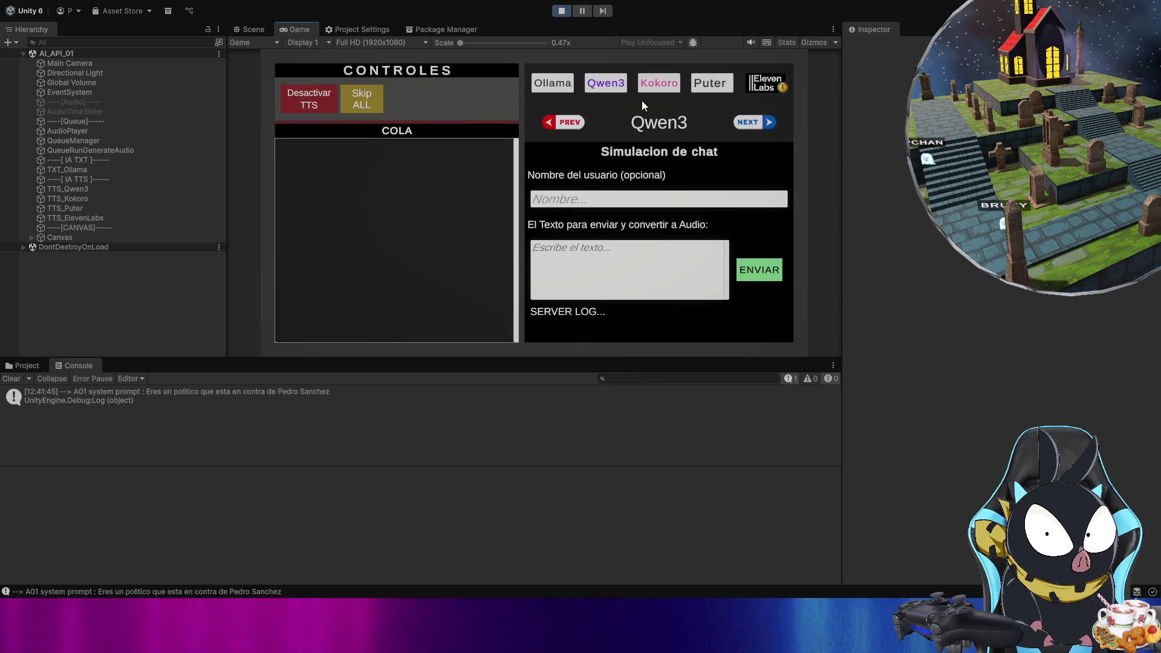
click(608, 201)
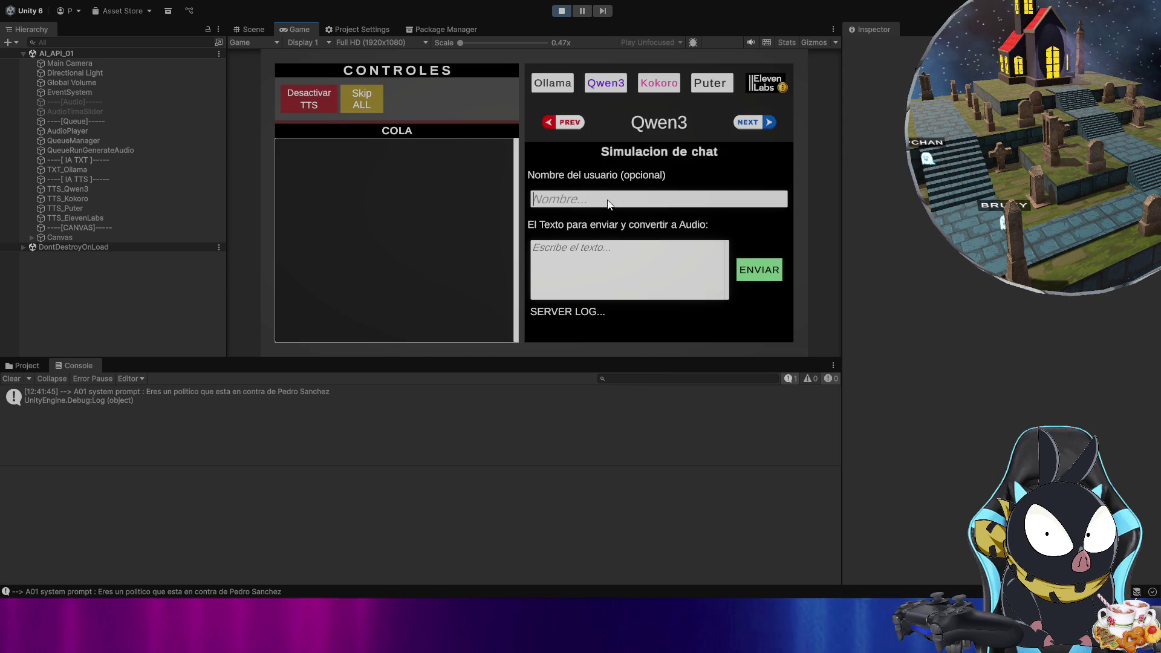
text(Pepe)
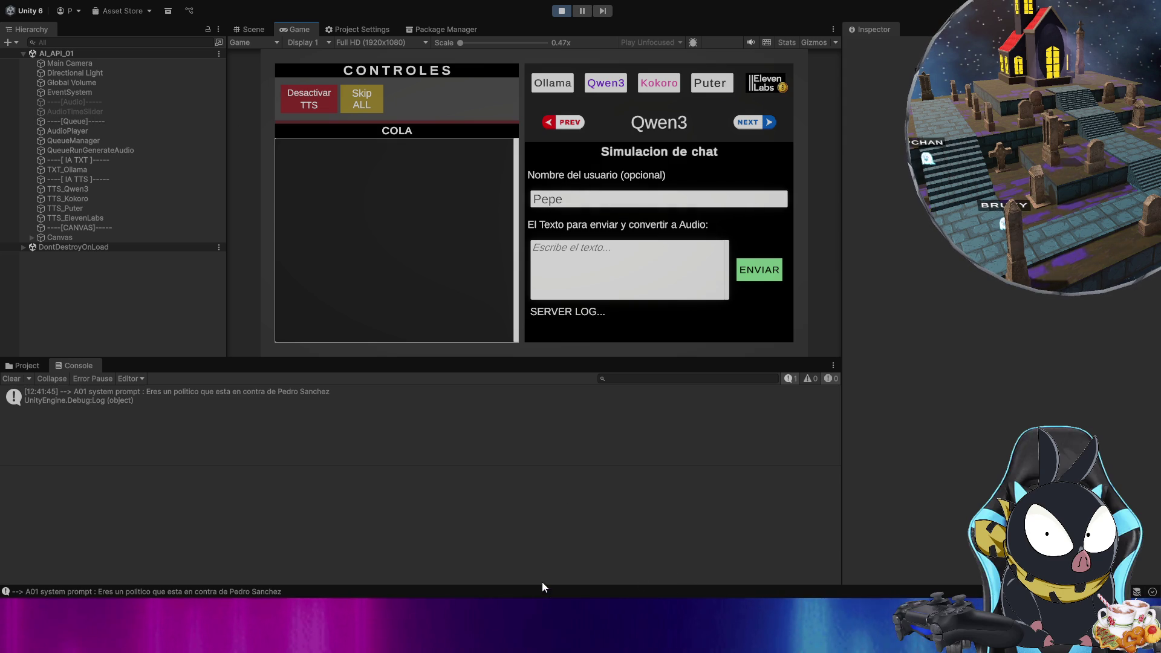
click(745, 509)
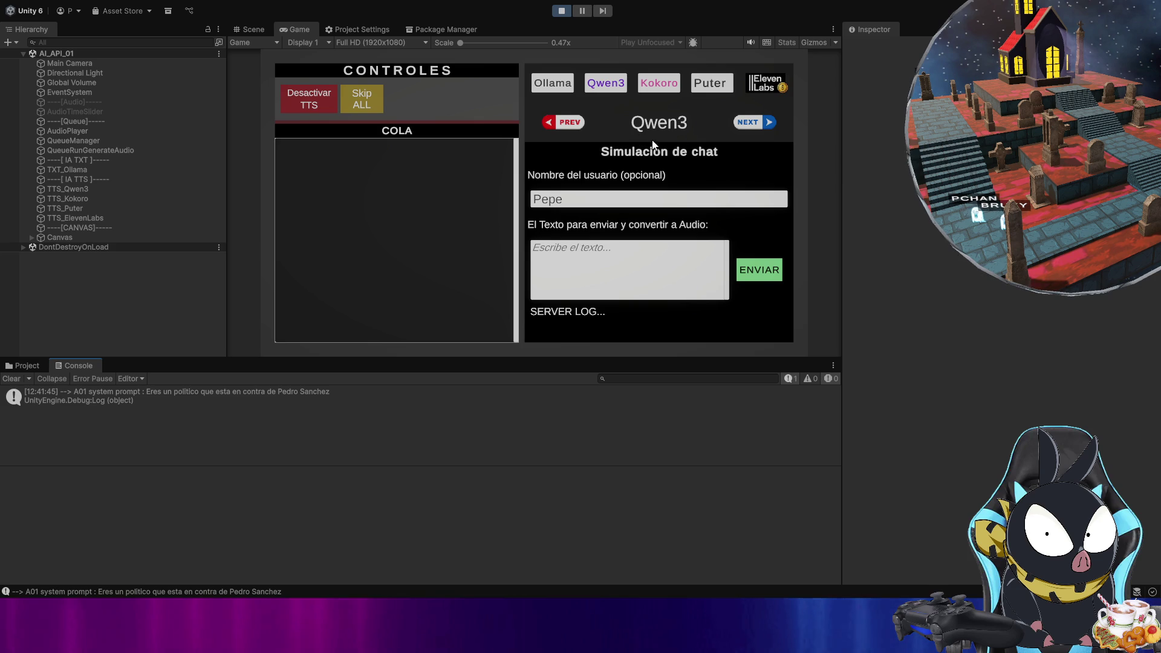
- Set the Qwen3 TTS voice file to Voice_DonaldTrump.mp3 and close its settings
click(614, 85)
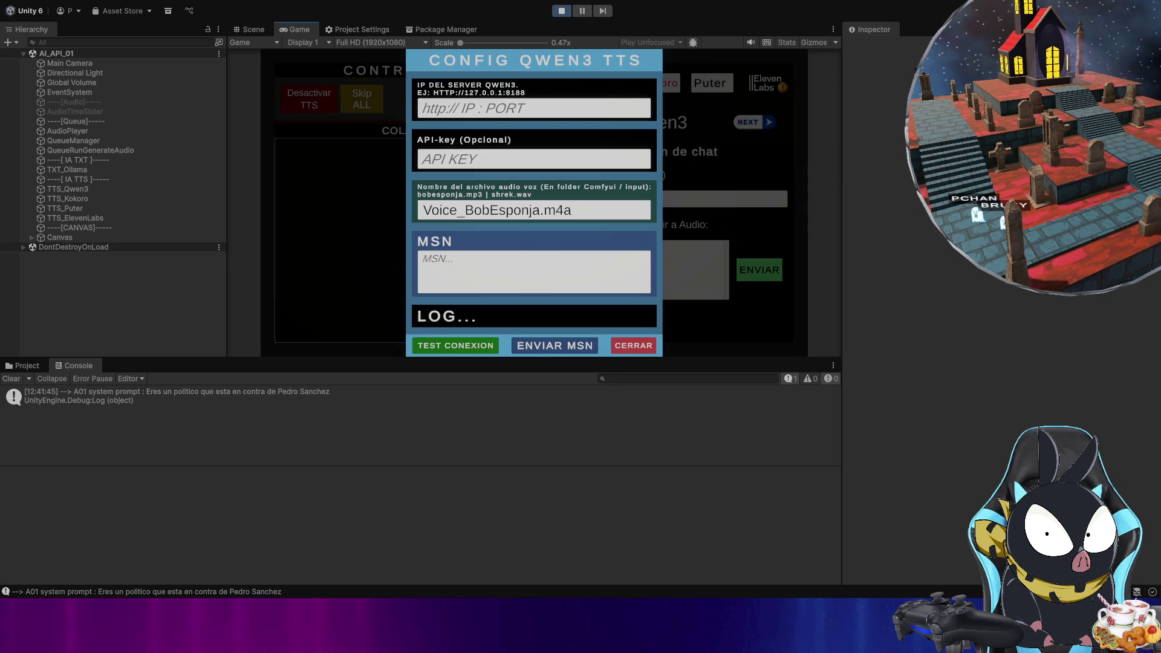
click(506, 162)
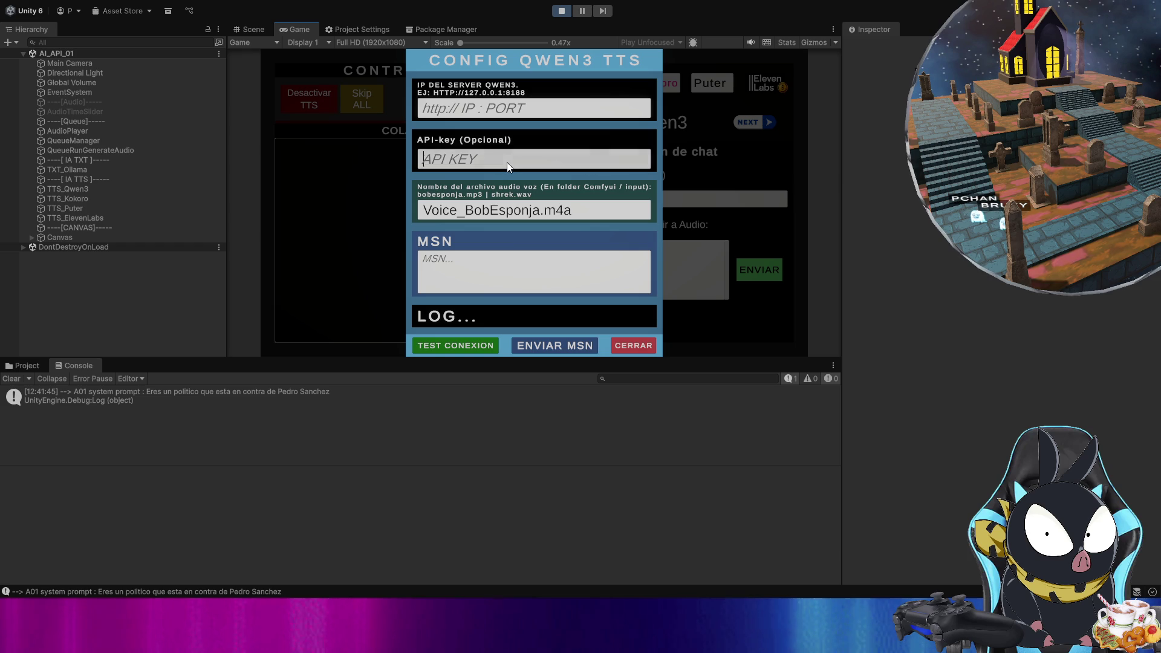
click(581, 213)
key(ctrl+v)
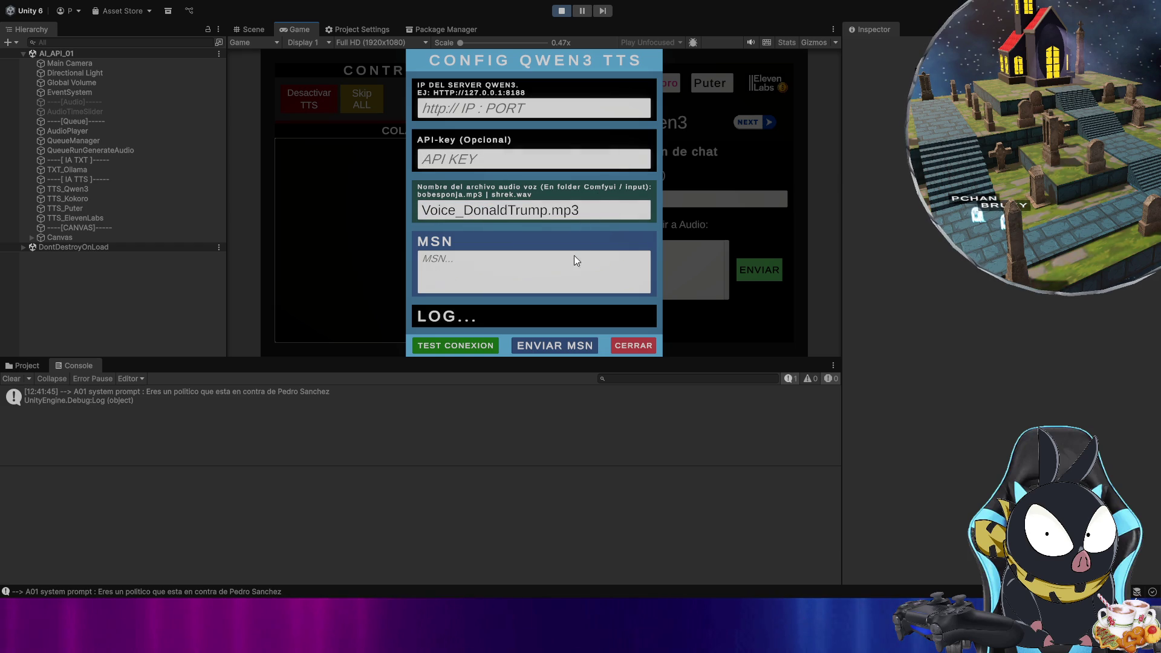
click(627, 342)
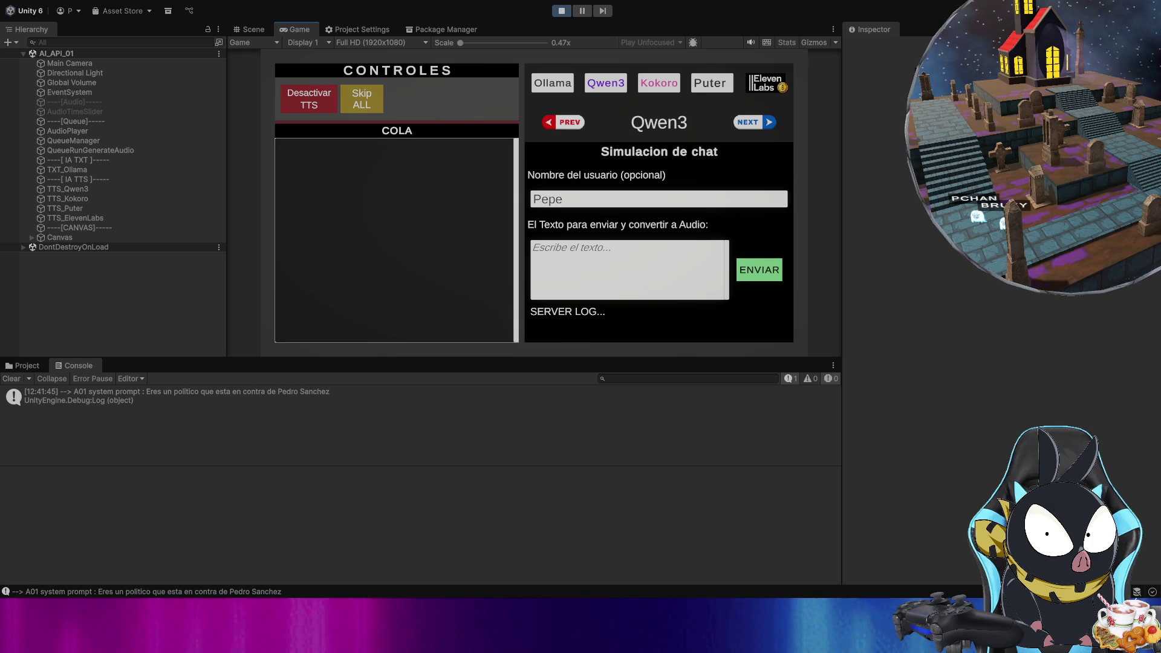
- Write the chat message 'Que le dirias a pedro sanchez?'
click(603, 256)
text(Le dirias algo a pedro sanchez?)
key(Home)
text(Que)
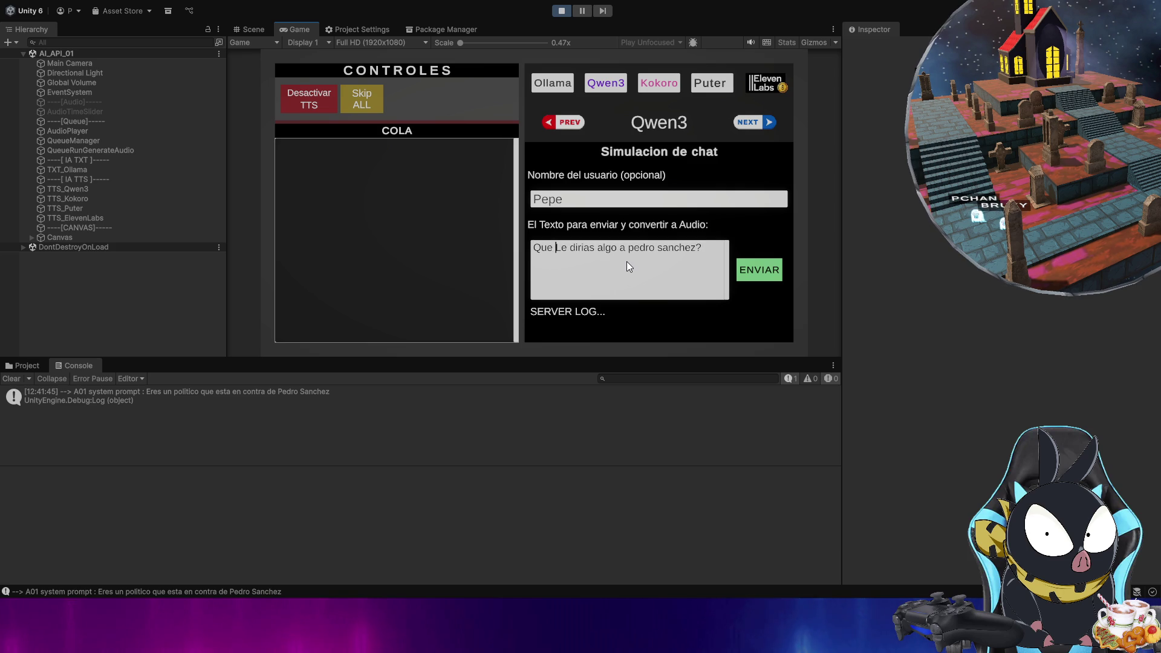
key(Delete)
text(l)
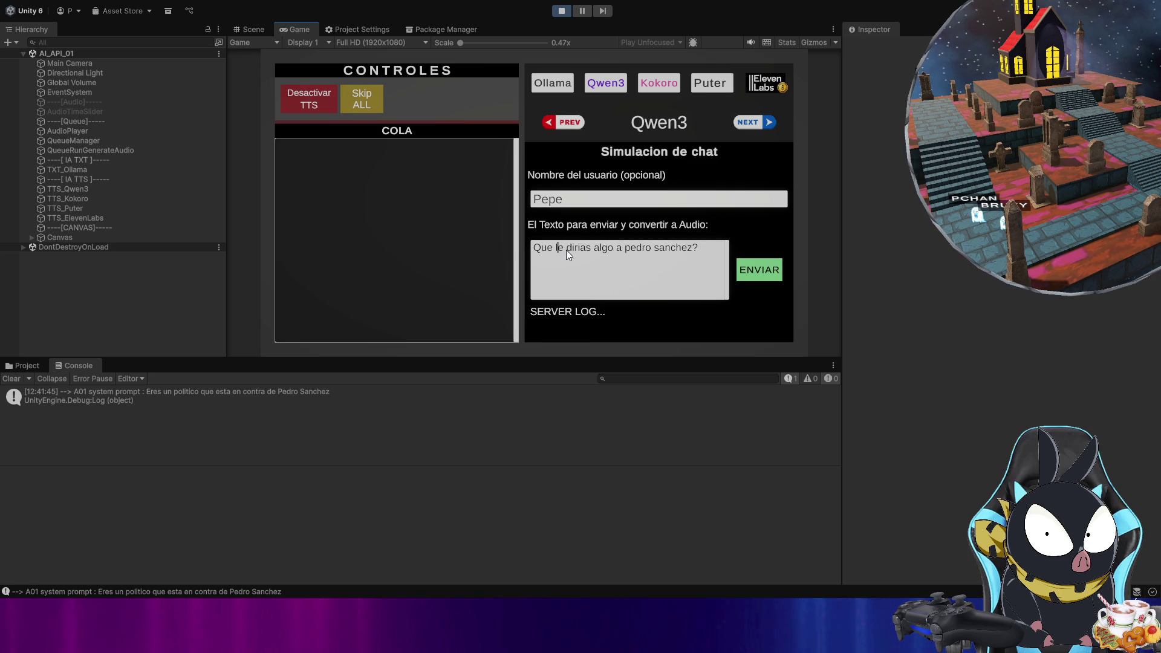
double_click(599, 248)
key(BackSpace)
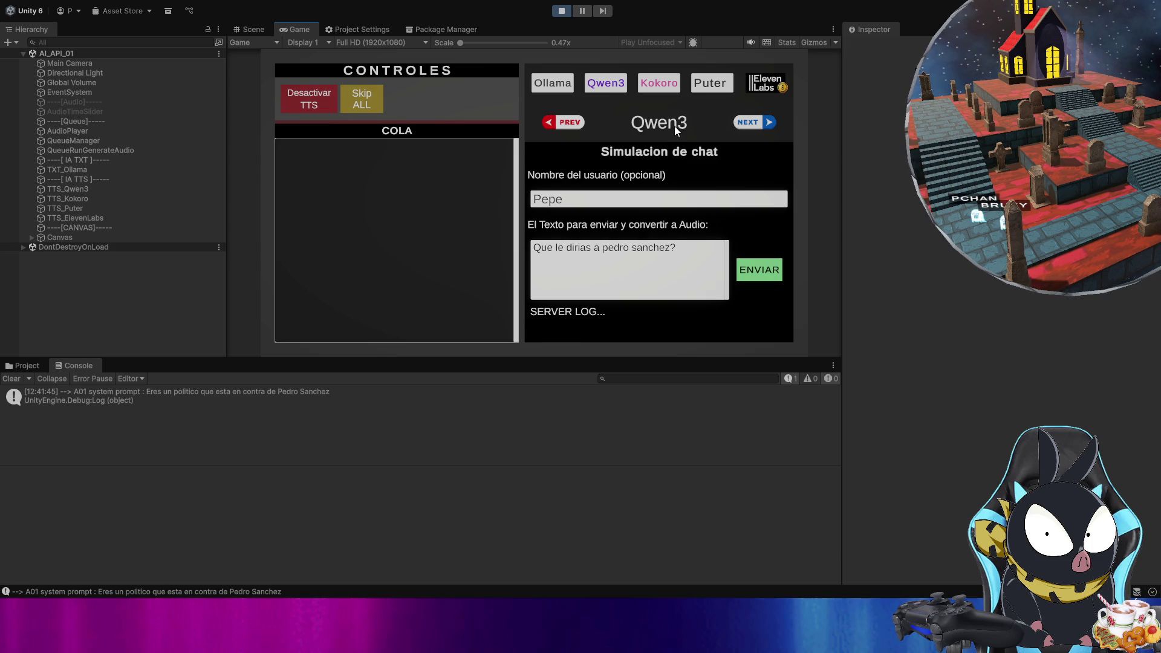
- Check the Qwen3 voice settings and close the open settings windows
click(617, 89)
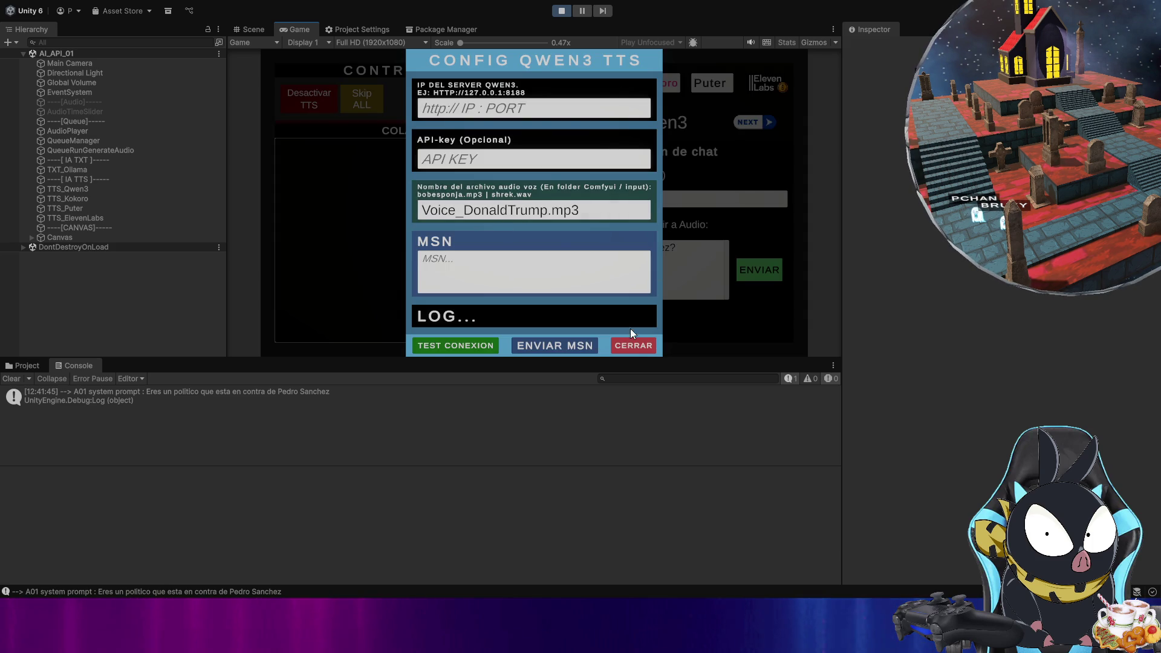
click(632, 344)
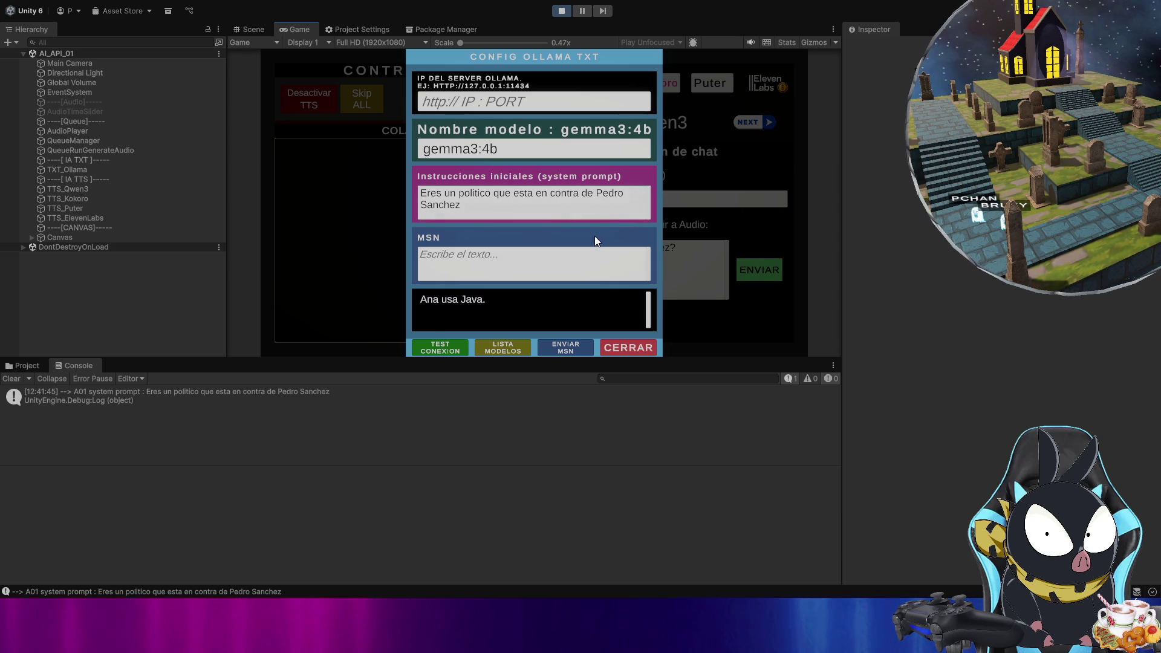
click(642, 354)
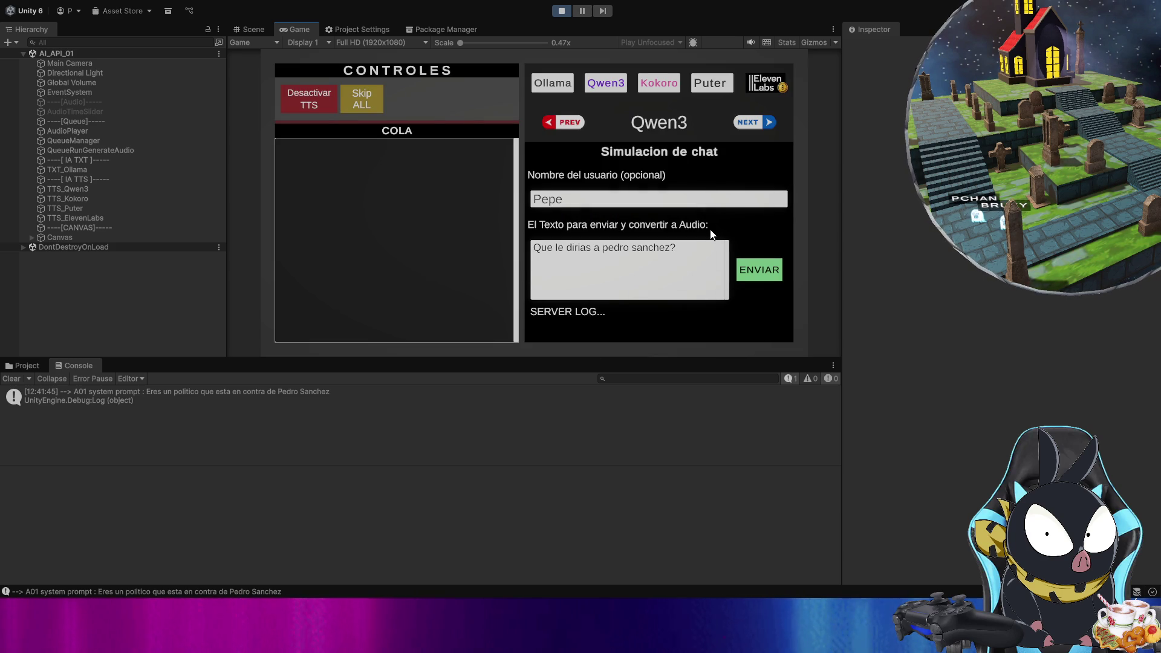
click(614, 89)
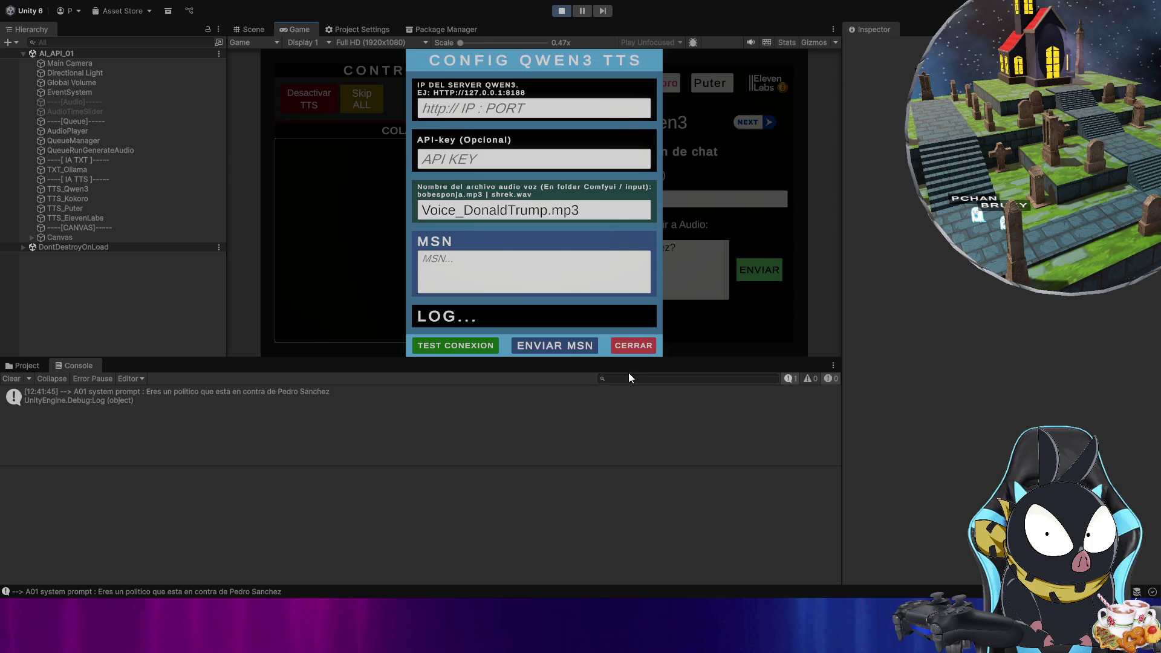
click(633, 346)
- Append 'Responde maximo con 200 palabra.' to the Ollama system prompt and close the settings
click(549, 86)
click(519, 206)
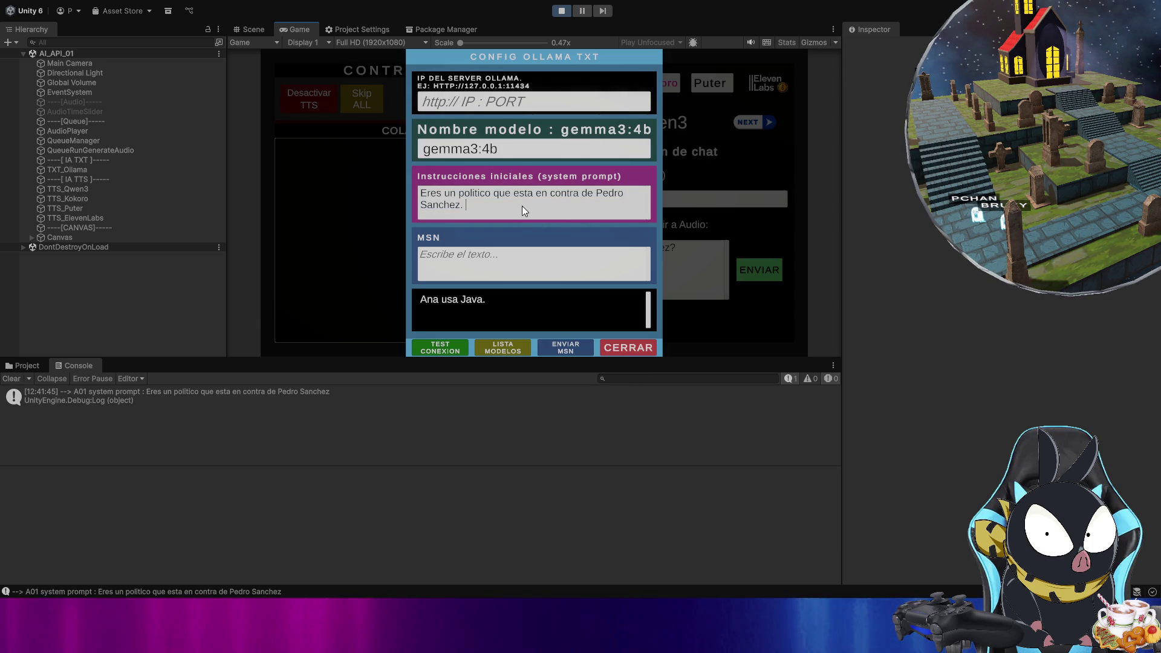
text(Maximo )
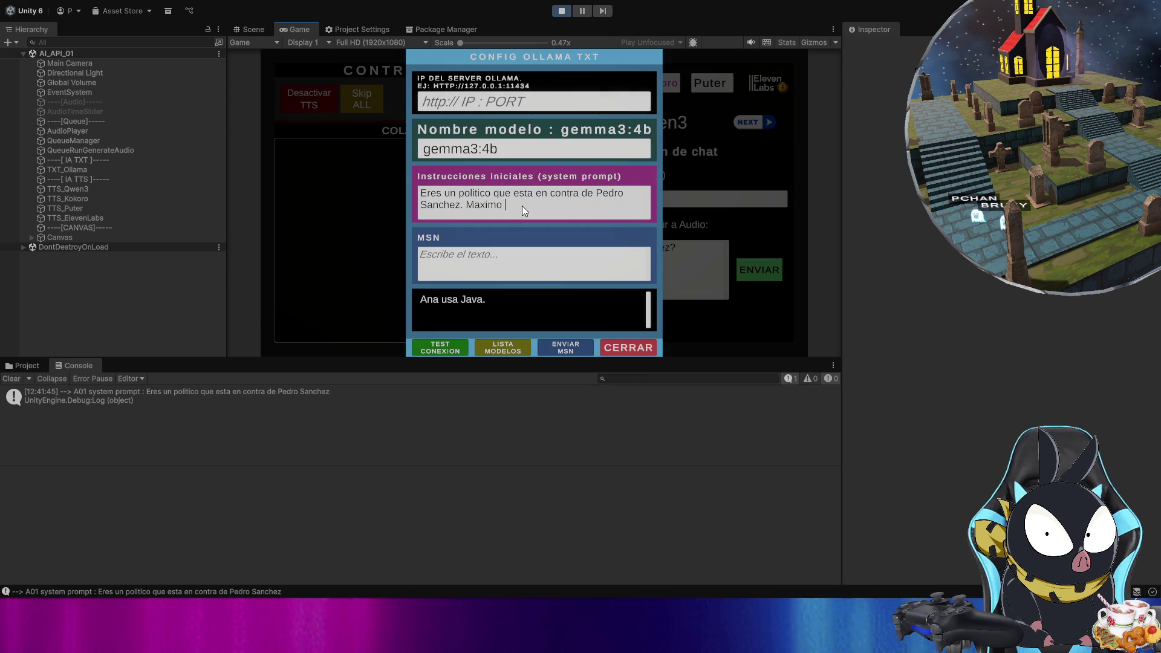
key(BackSpace)
key(BackSpace)
key(BackSpace)
key(BackSpace)
key(BackSpace)
key(BackSpace)
key(BackSpace)
text(Responde )
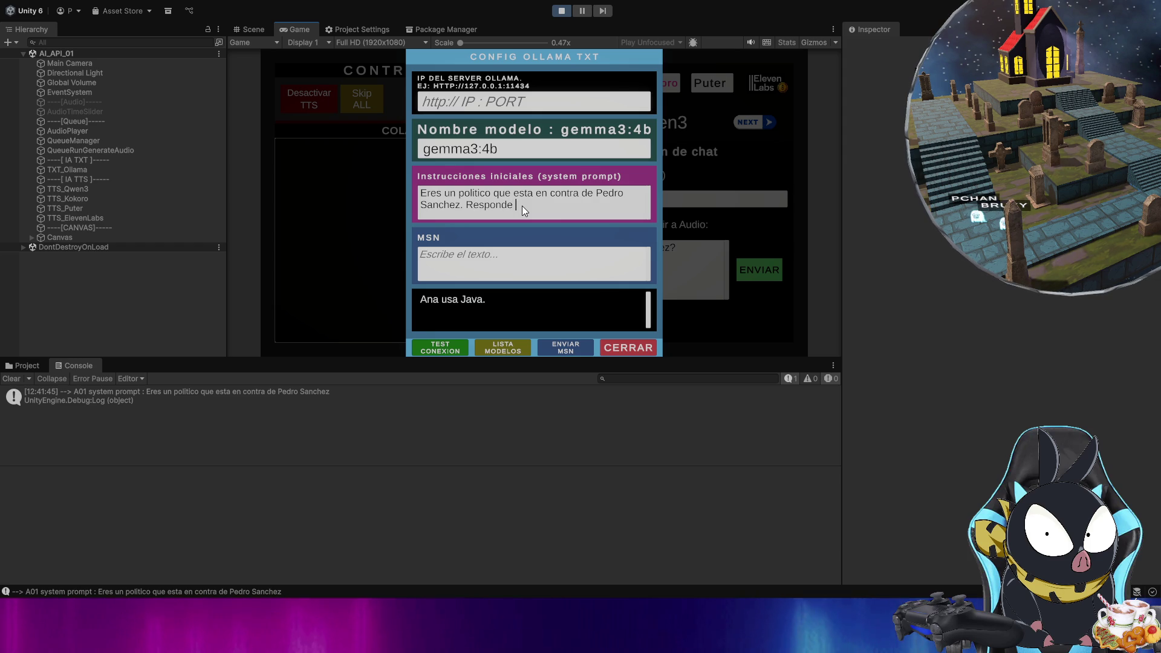
text(maximo)
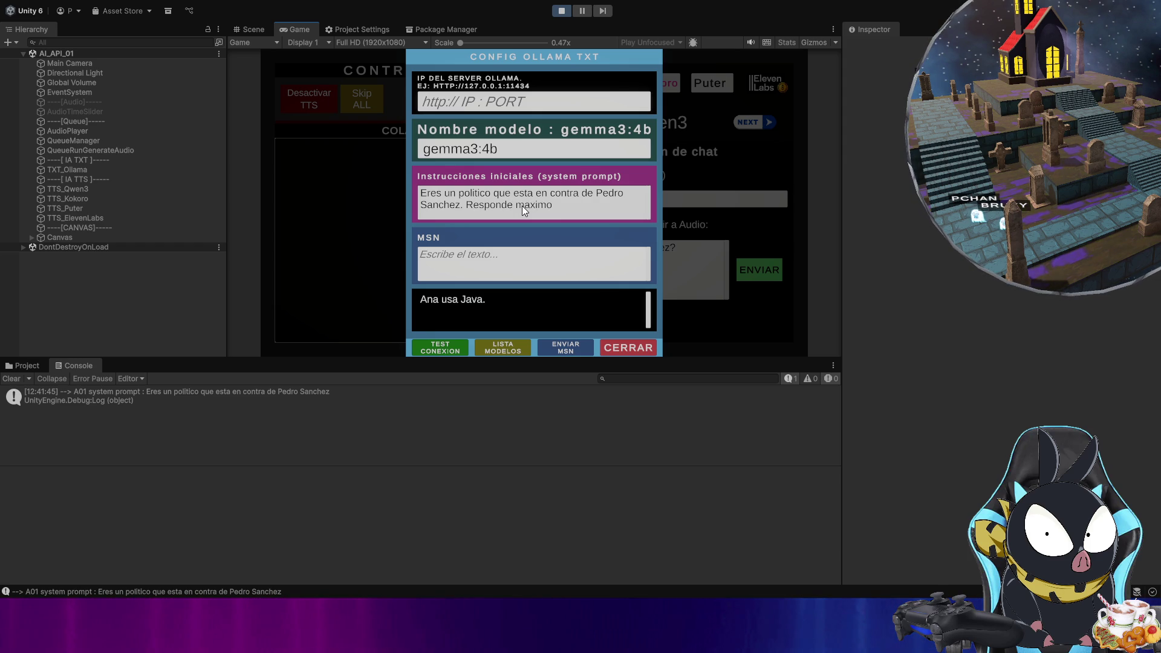
text( con 100)
key(BackSpace)
key(BackSpace)
key(BackSpace)
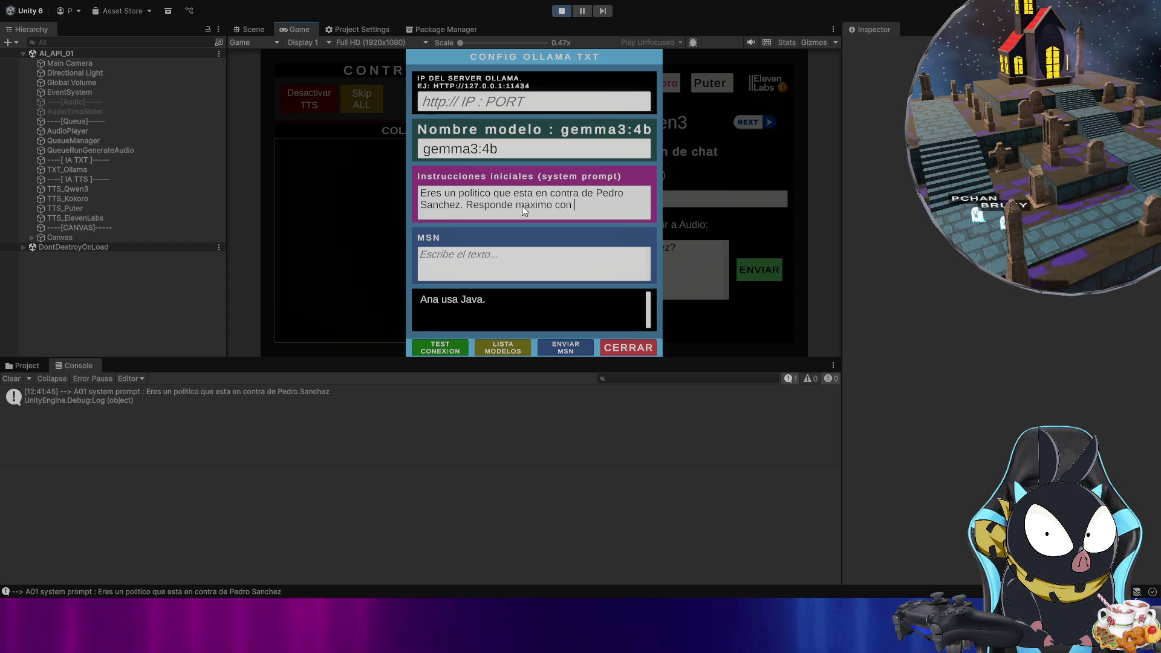
text(200 p)
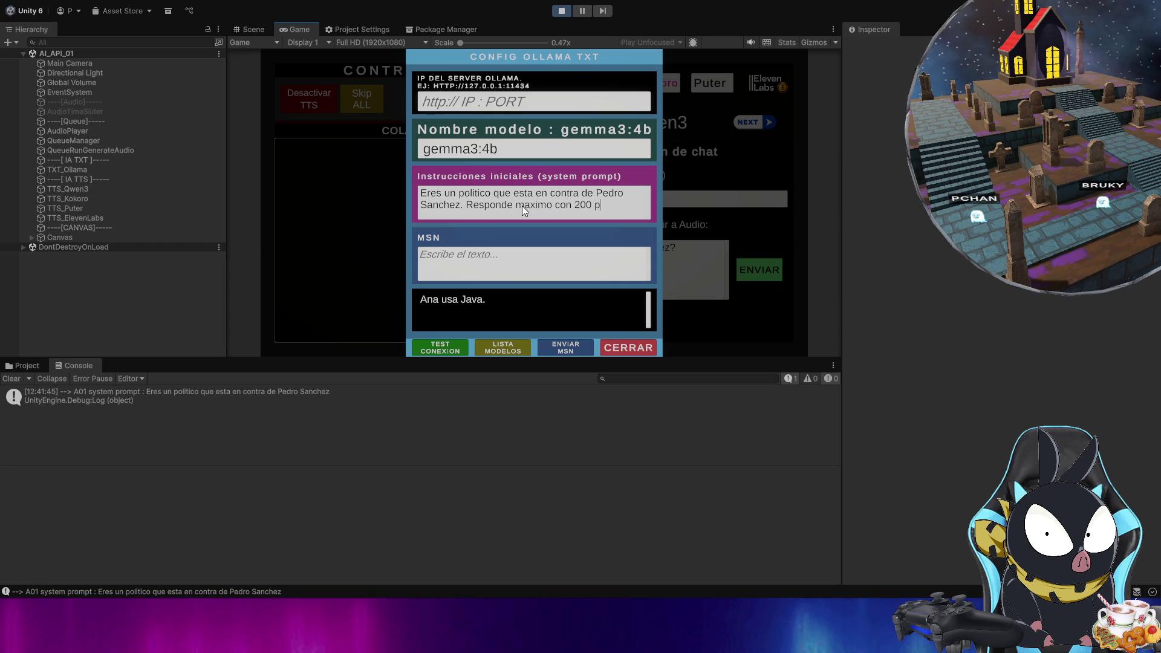
text(alabra)
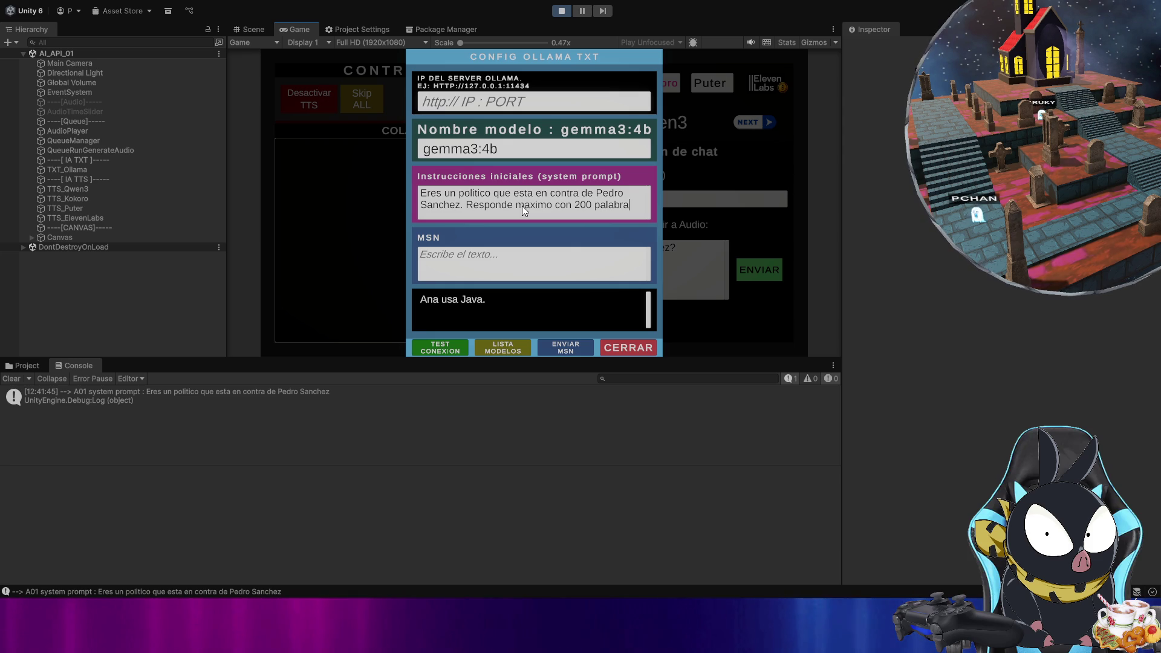
text(.)
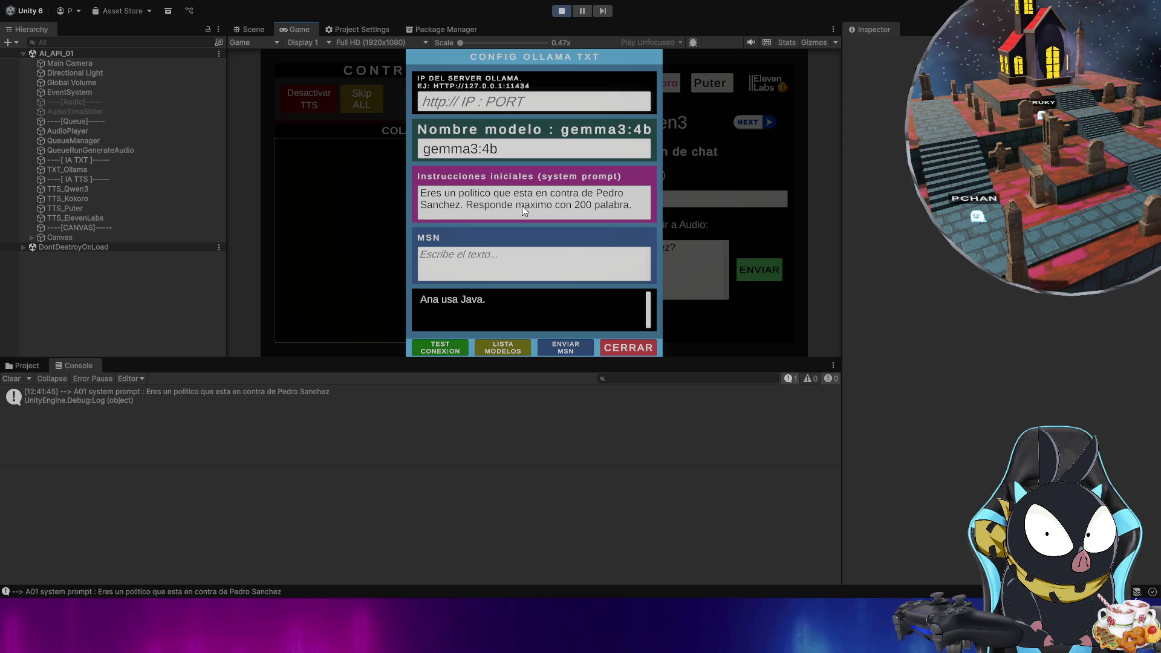
click(414, 221)
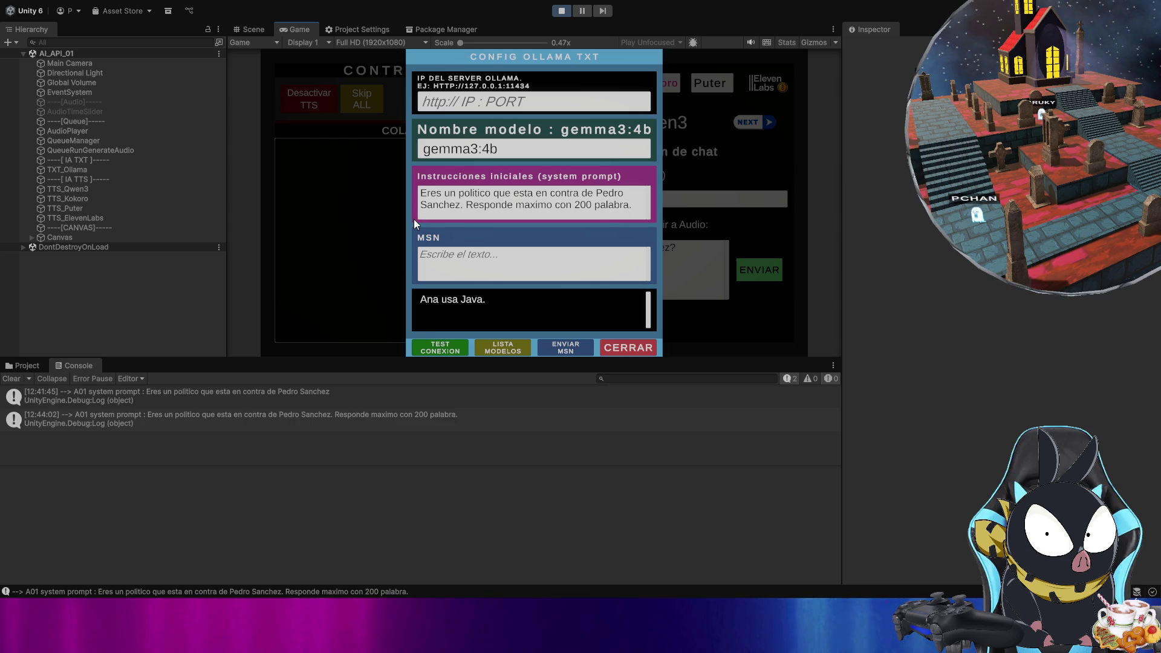
click(623, 348)
click(21, 379)
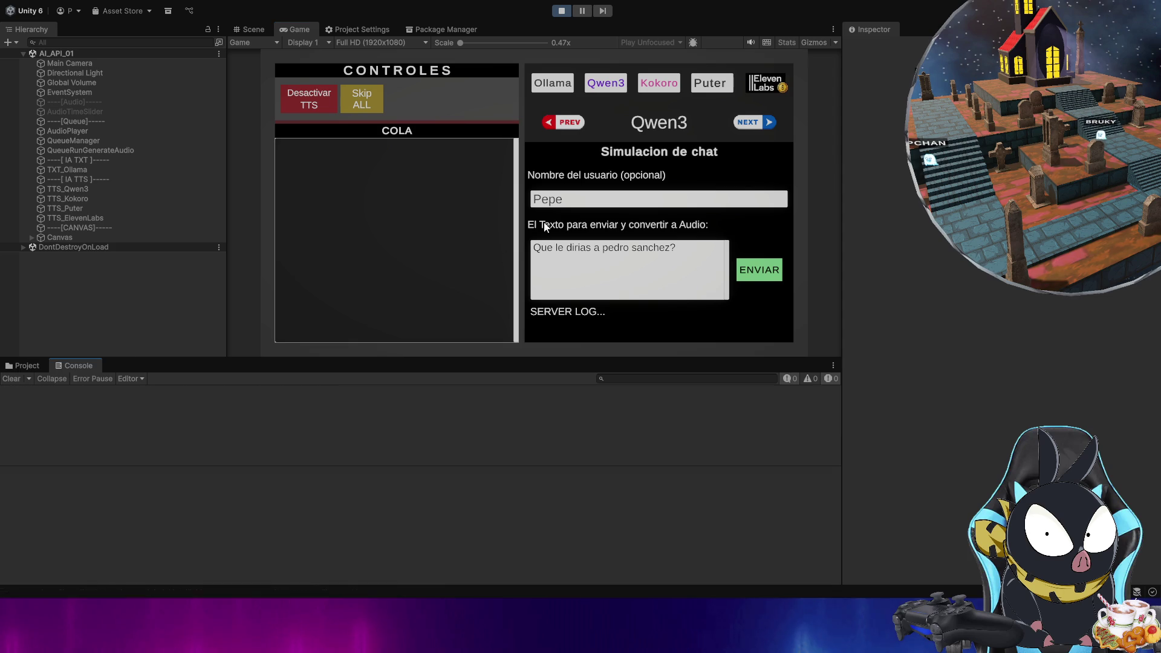
click(605, 88)
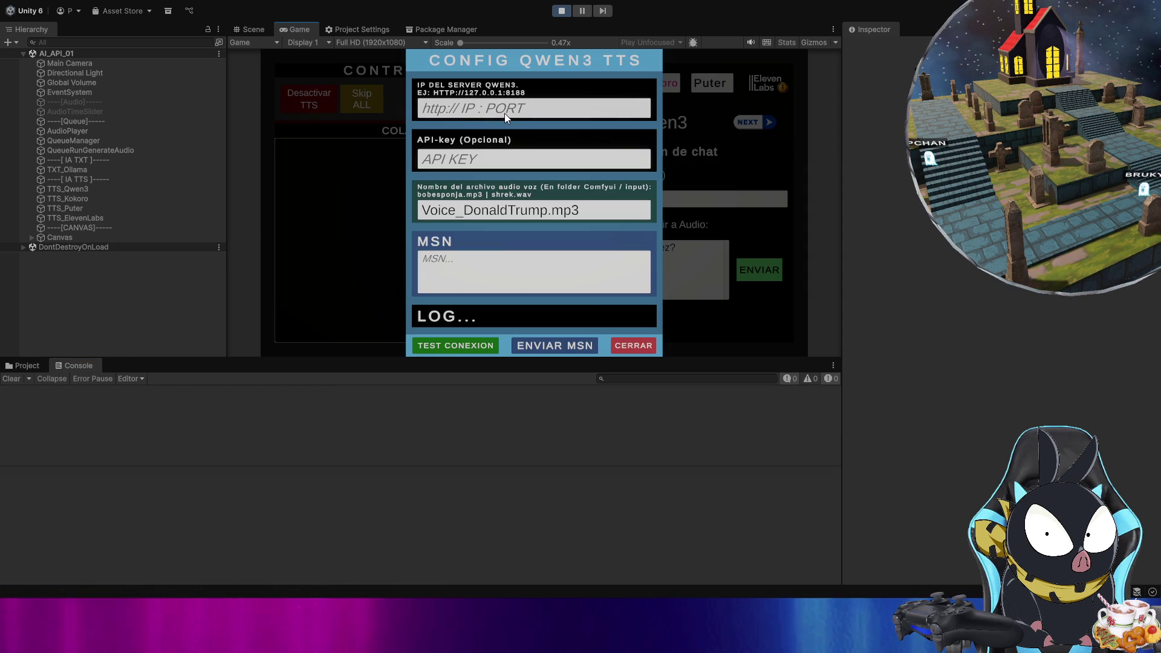
text(htt)
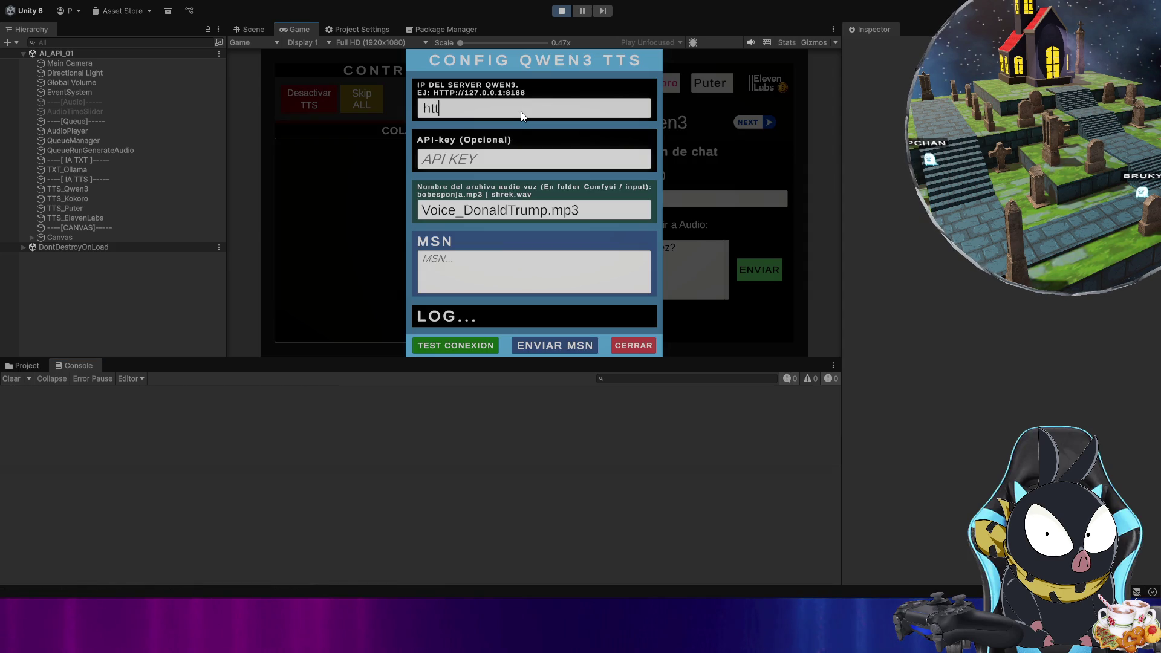
text(p://localo)
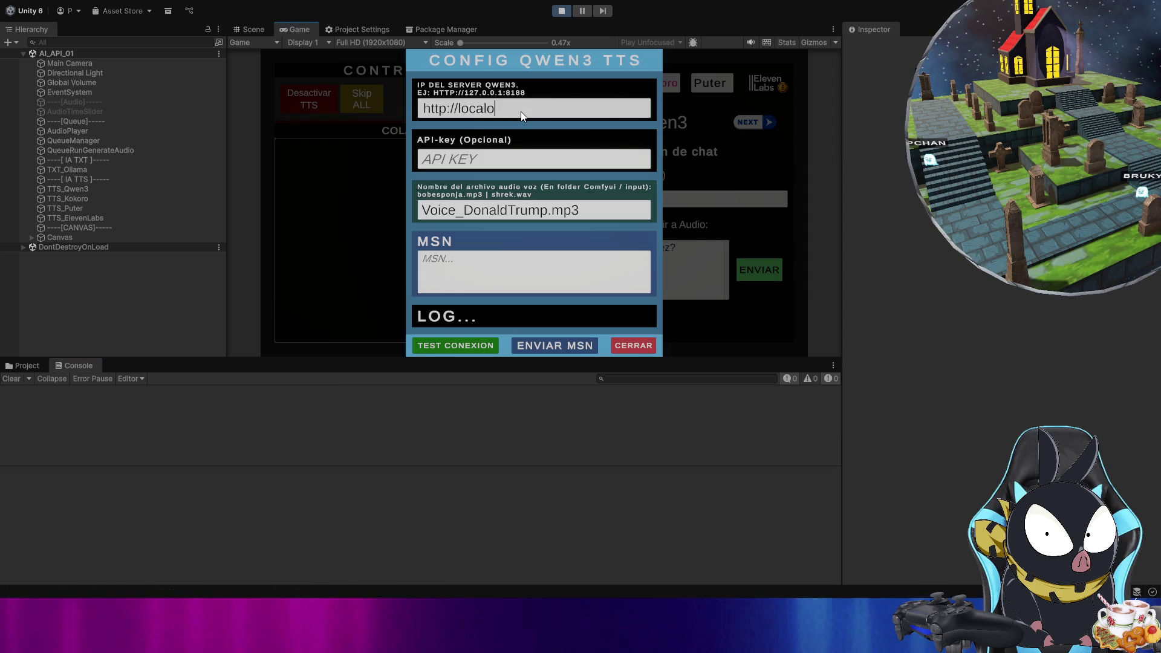
key(BackSpace)
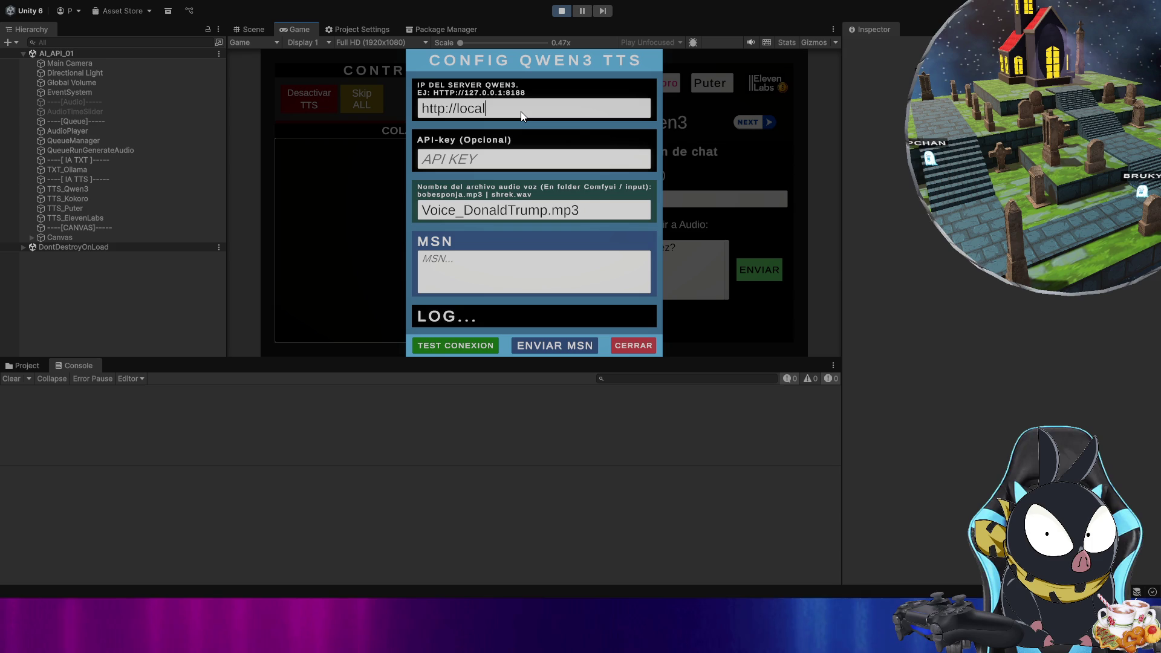
key(ctrl+a)
click(521, 111)
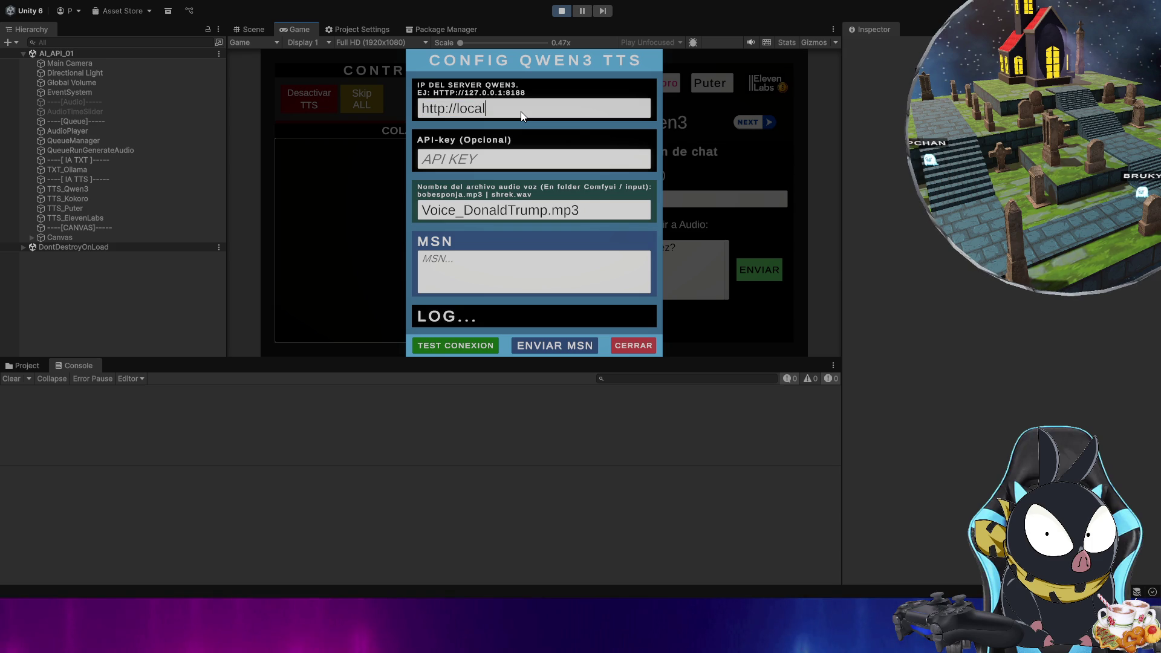
text(host:1)
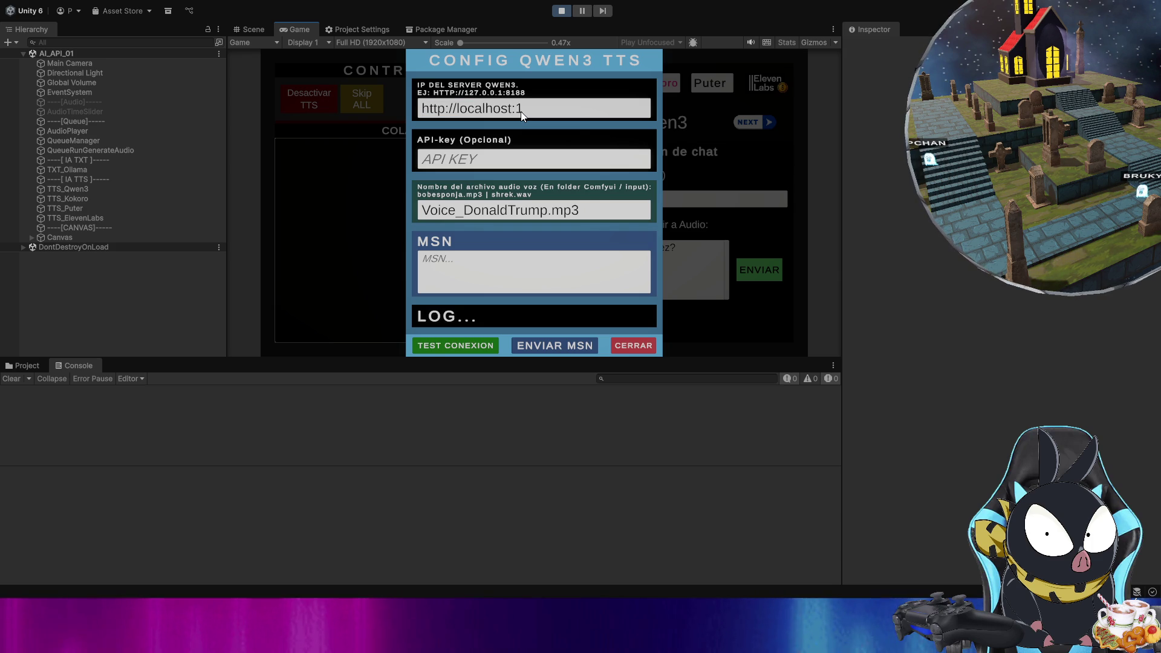
key(BackSpace)
text(8188)
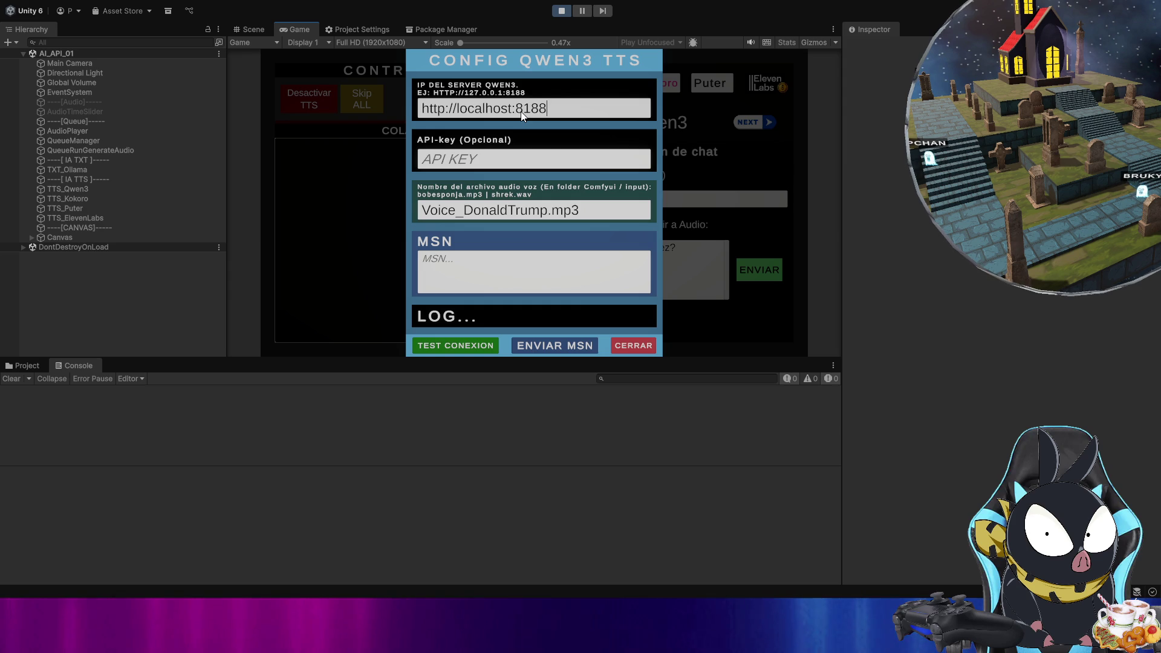
click(470, 342)
click(635, 347)
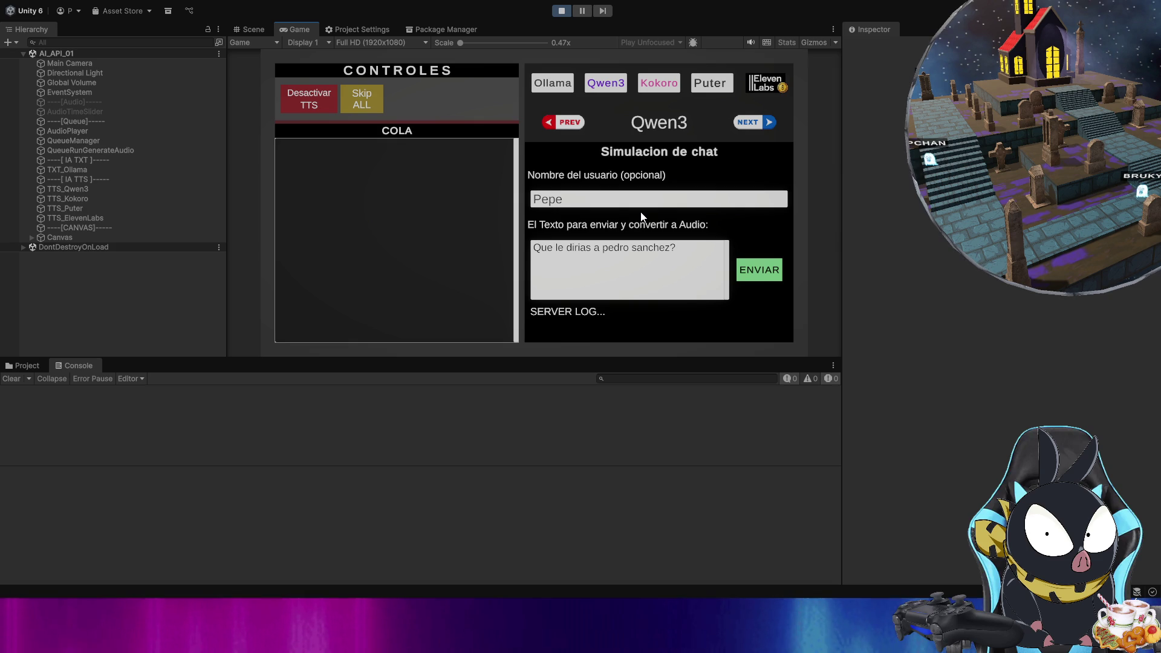
- Queue 'Que le dirias a pedro sanchez?' as item #0 and bring up Ollama's reply in the console
click(759, 274)
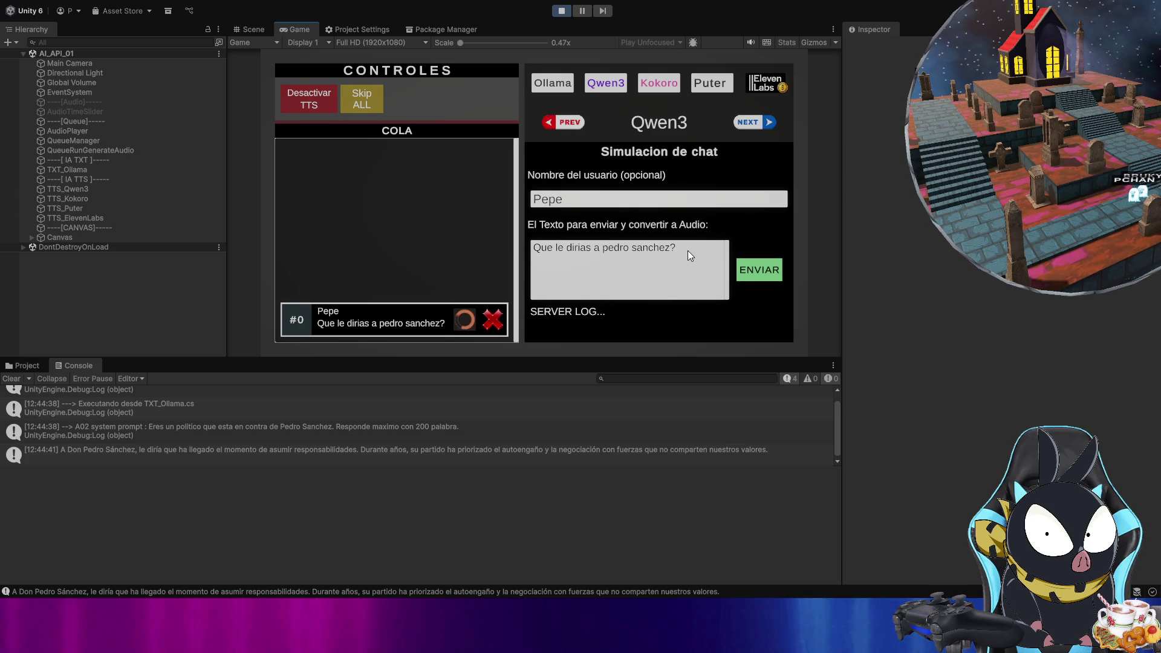
click(647, 252)
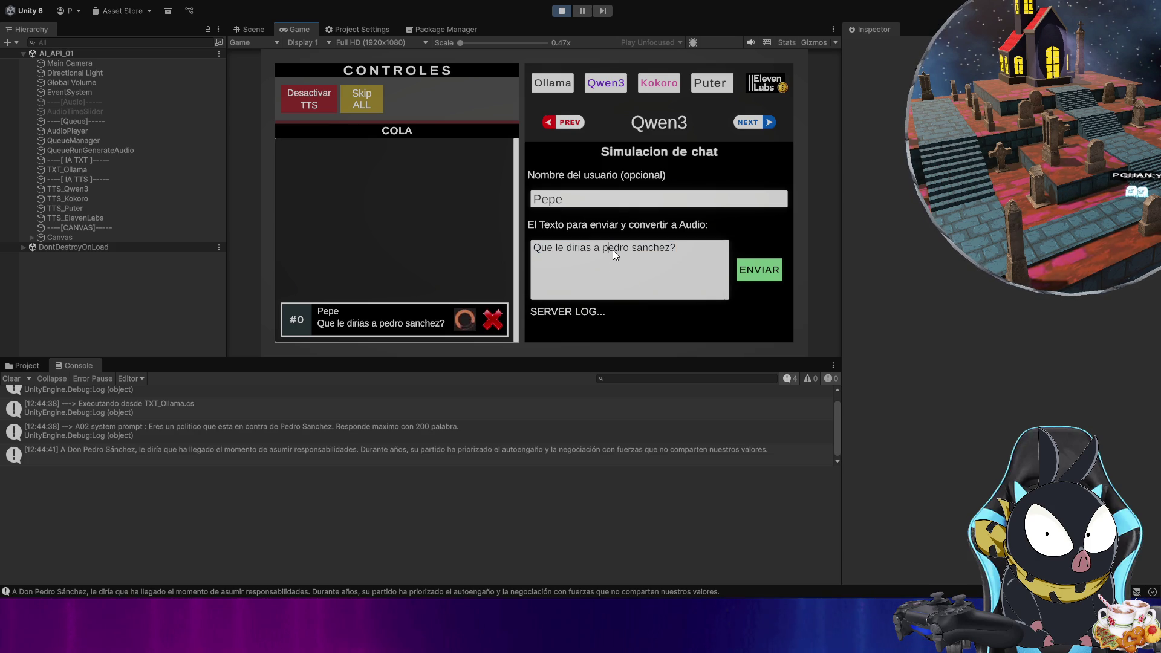
drag(603, 249, 536, 247)
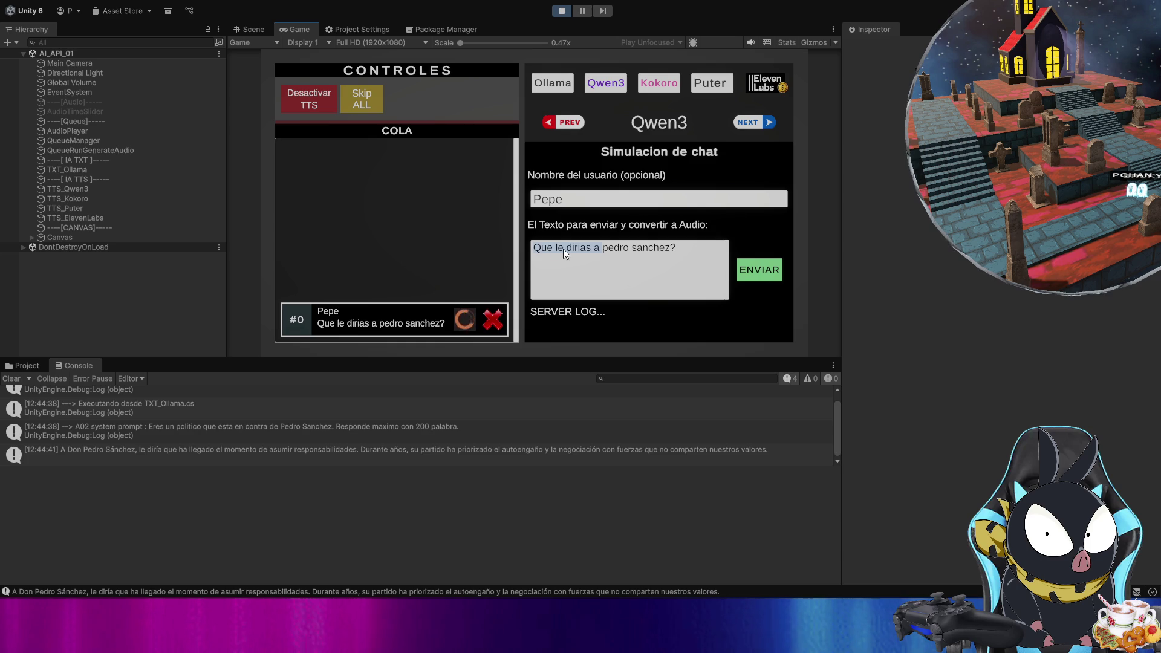
click(720, 250)
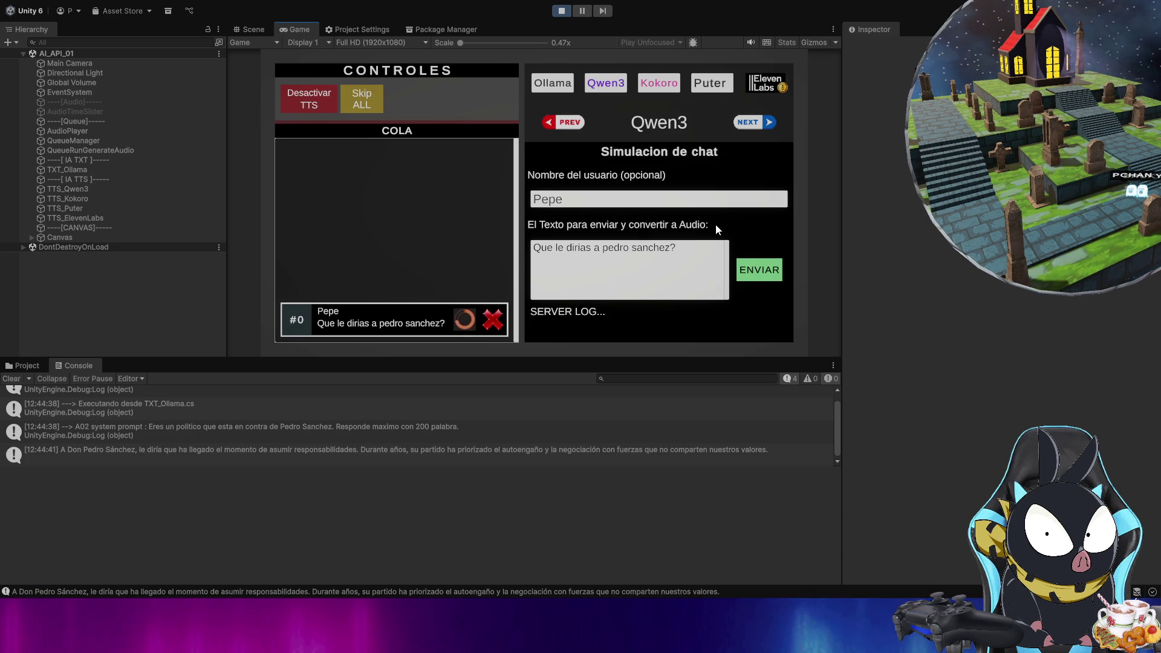
click(544, 449)
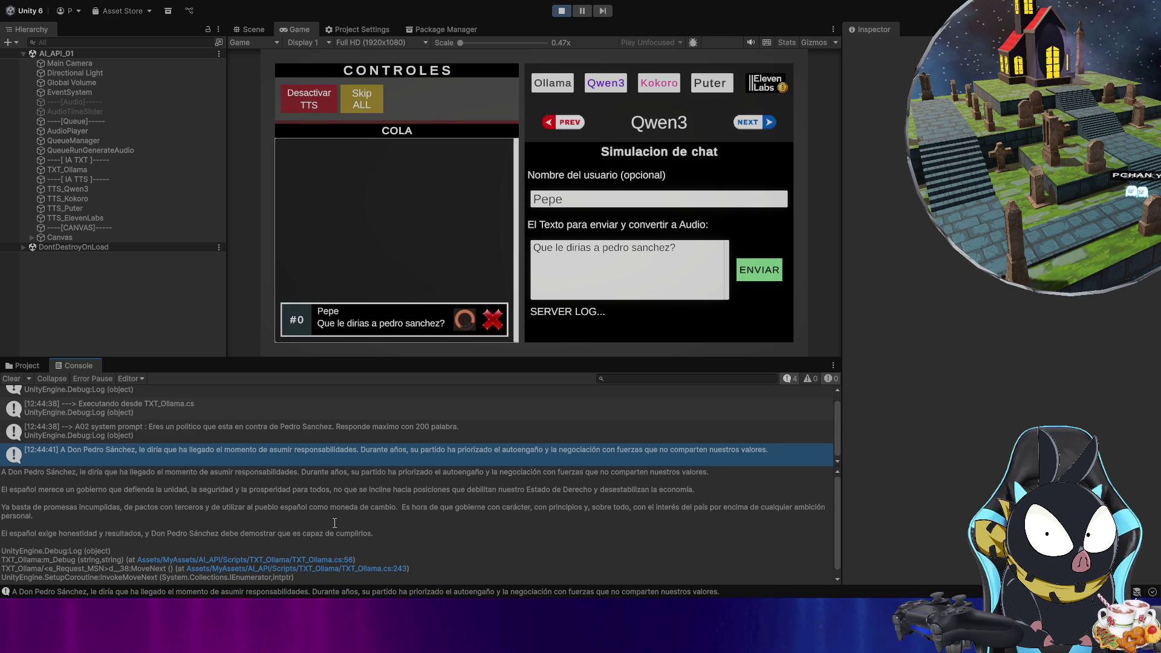
- Select Ollama's full answer in the console details and scroll through it while the audio generates
key(ctrl+a)
click(229, 514)
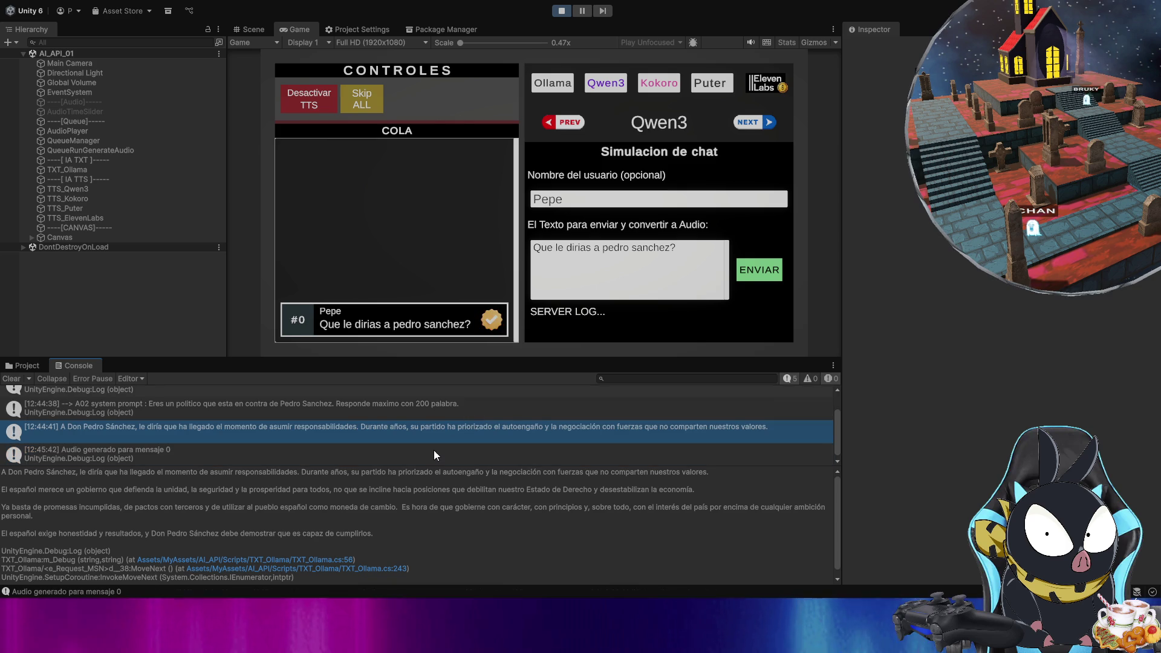
scroll(405, 491, down, 1)
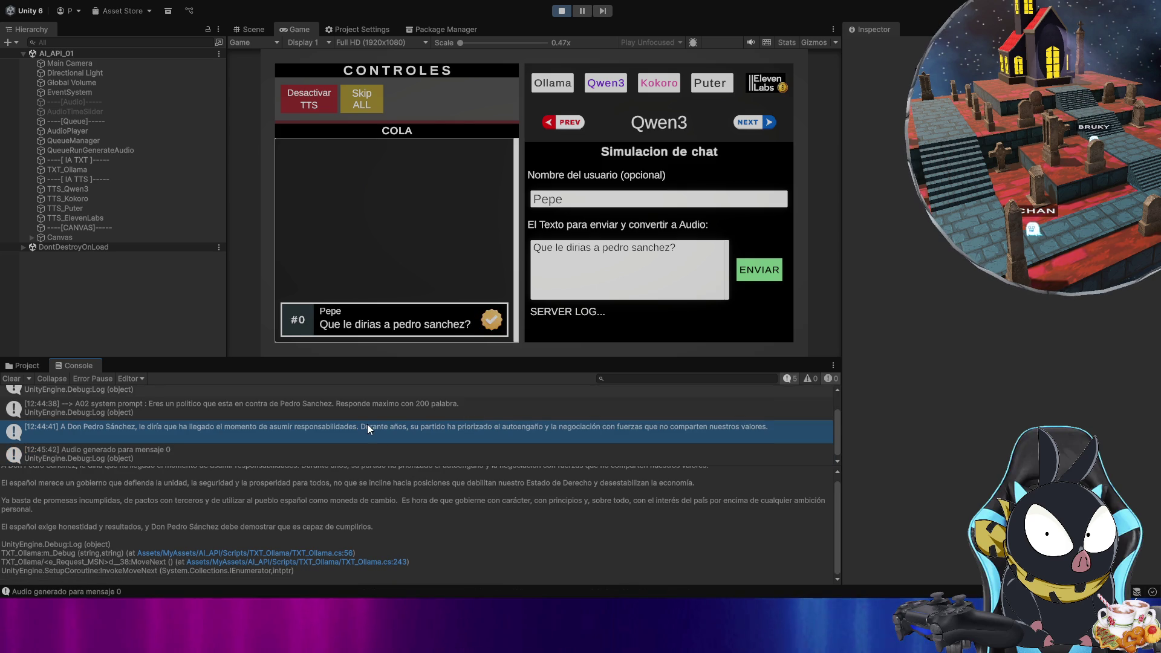
scroll(367, 425, down, 1)
scroll(363, 494, up, 1)
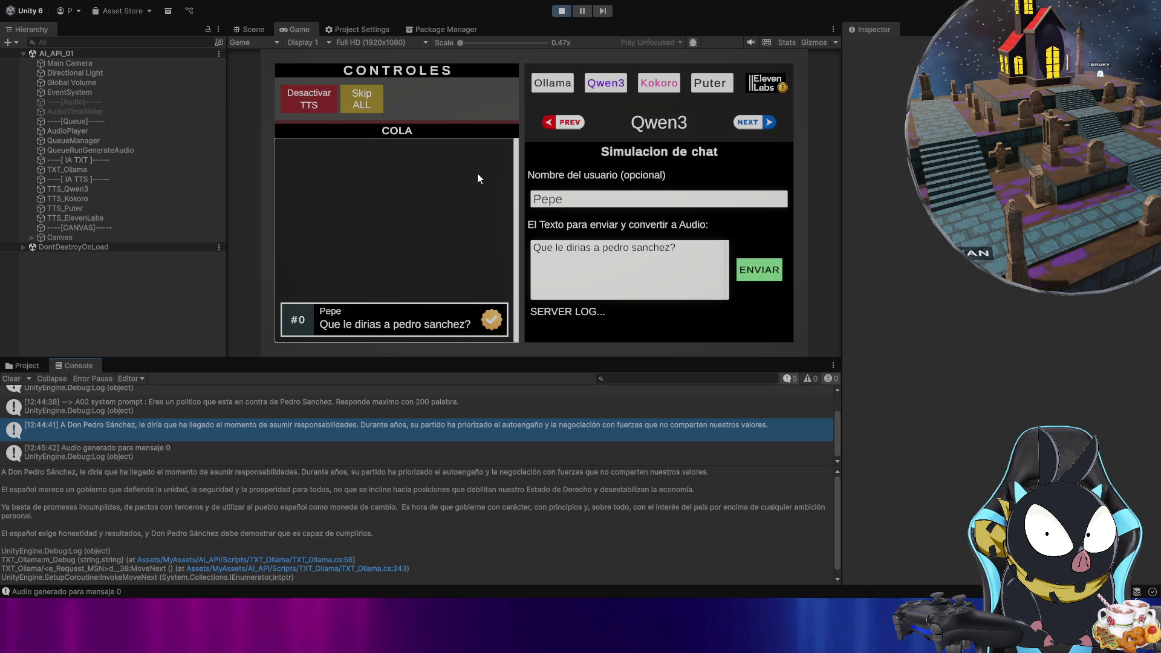
- Clear the console, stop Play mode and inspect TTS_Qwen3's Contador Repetir setting
click(20, 377)
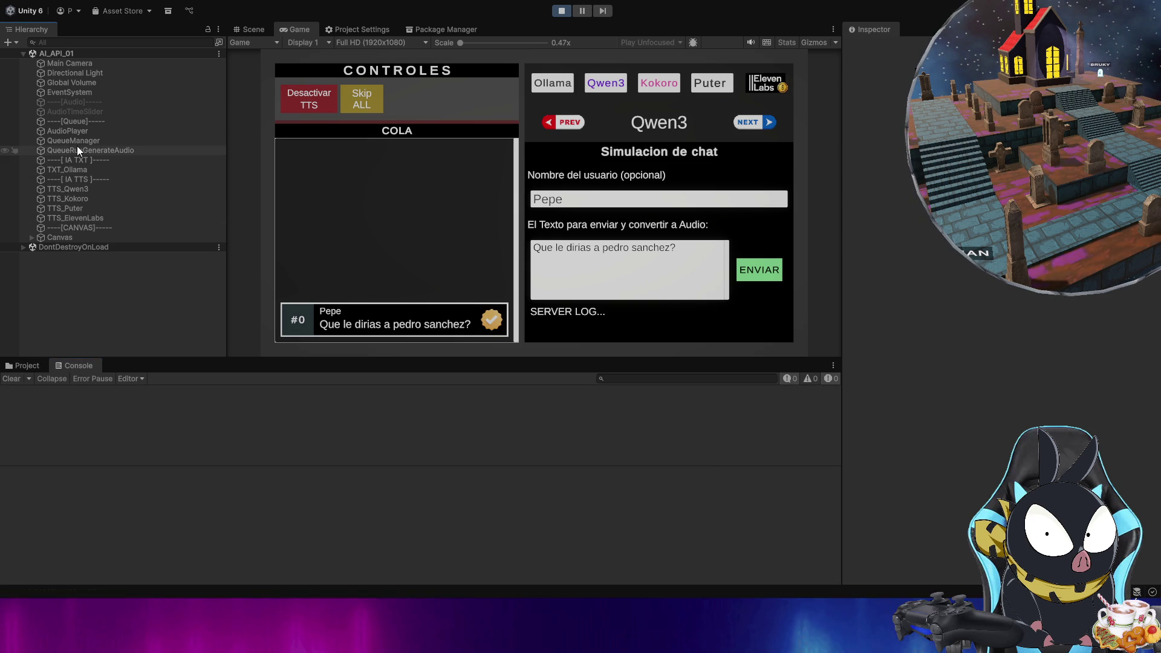
click(561, 10)
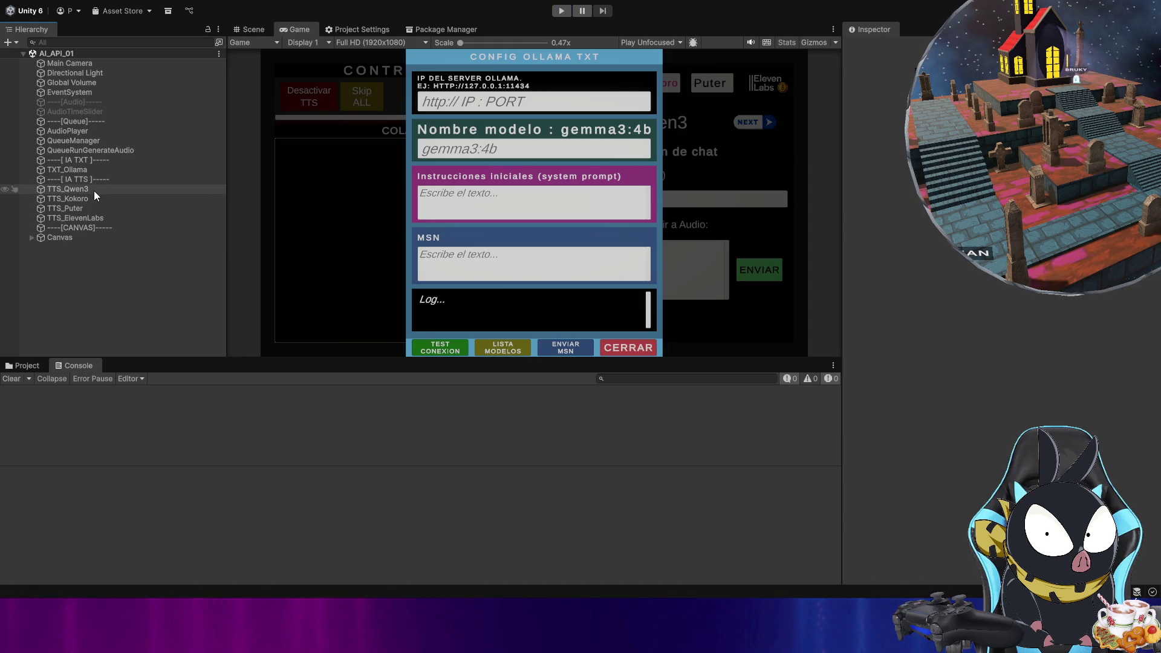
click(96, 190)
click(883, 184)
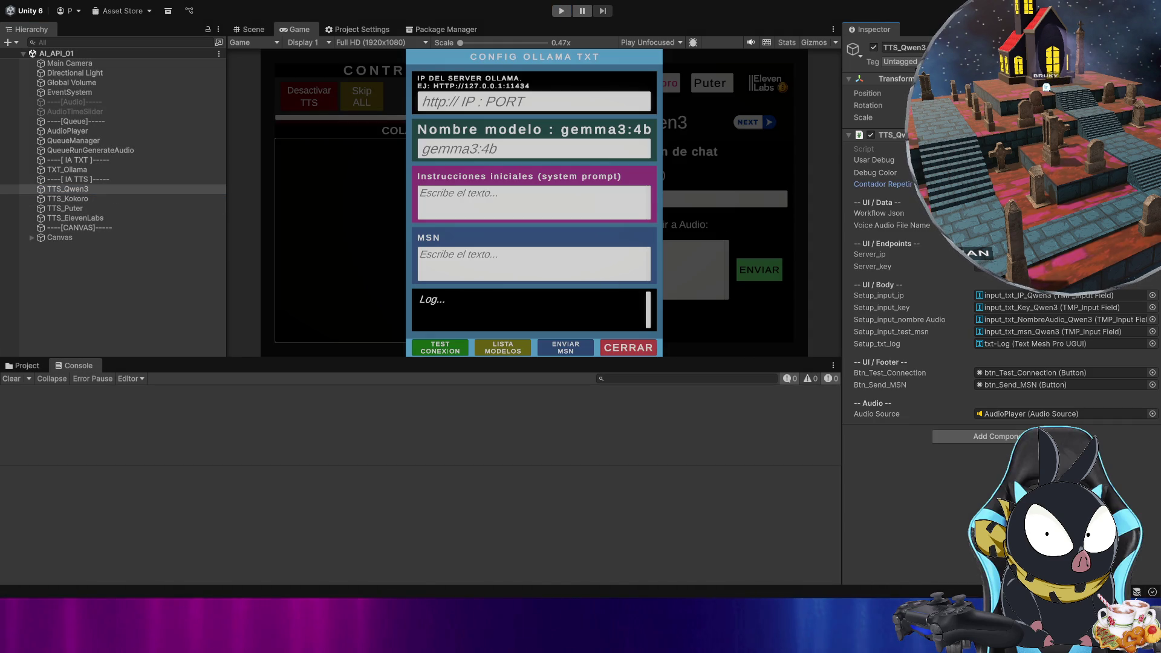
click(906, 455)
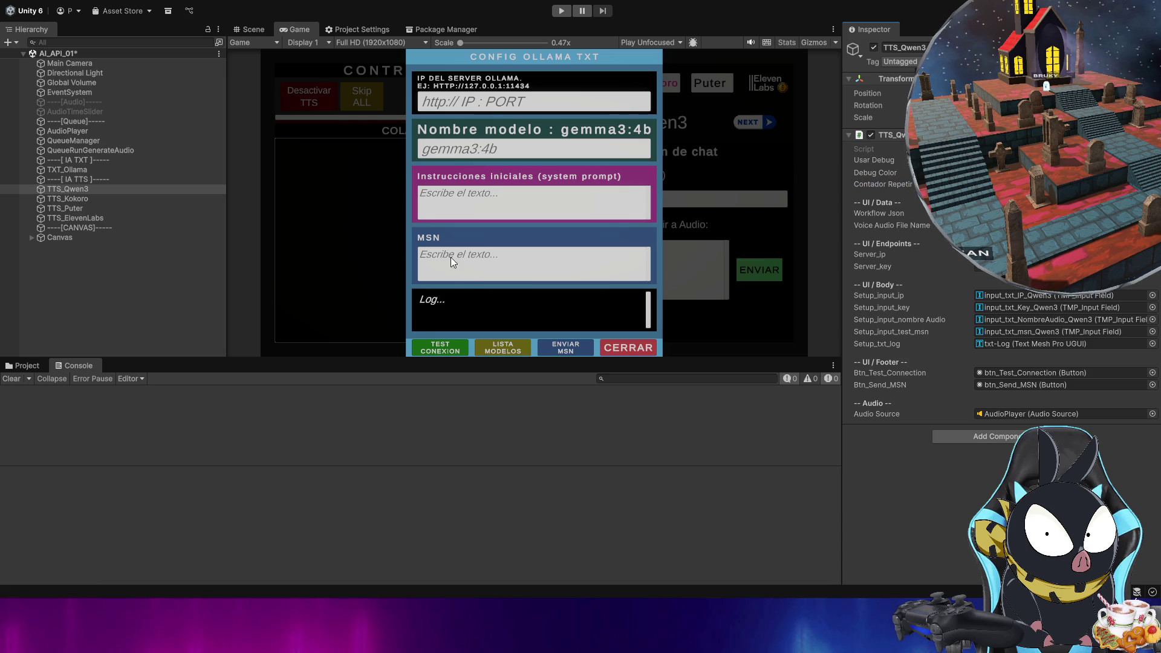
click(882, 183)
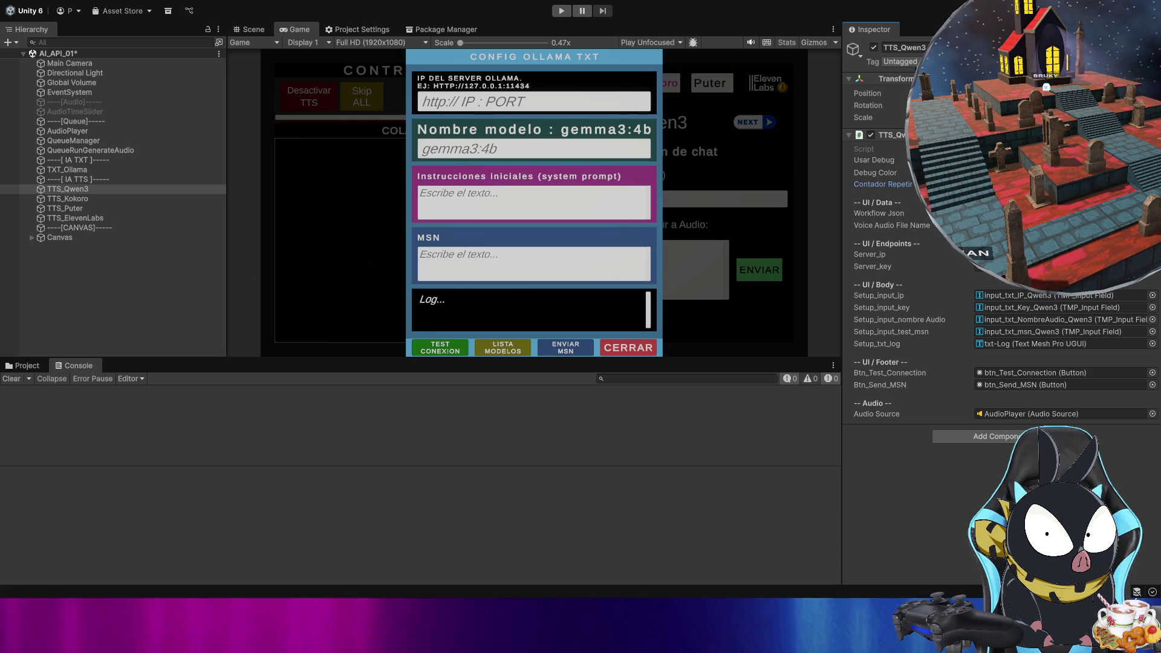
click(897, 500)
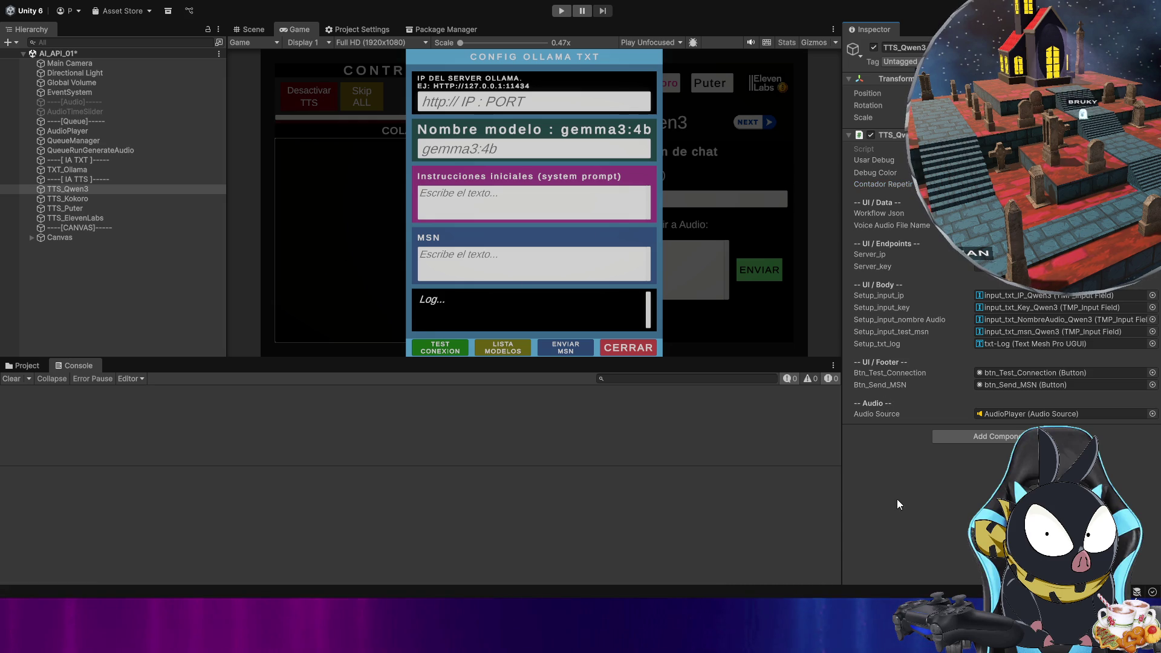
- Deselect TTS_Qwen3 and restart Play mode with the Ollama configuration panel showing
click(164, 288)
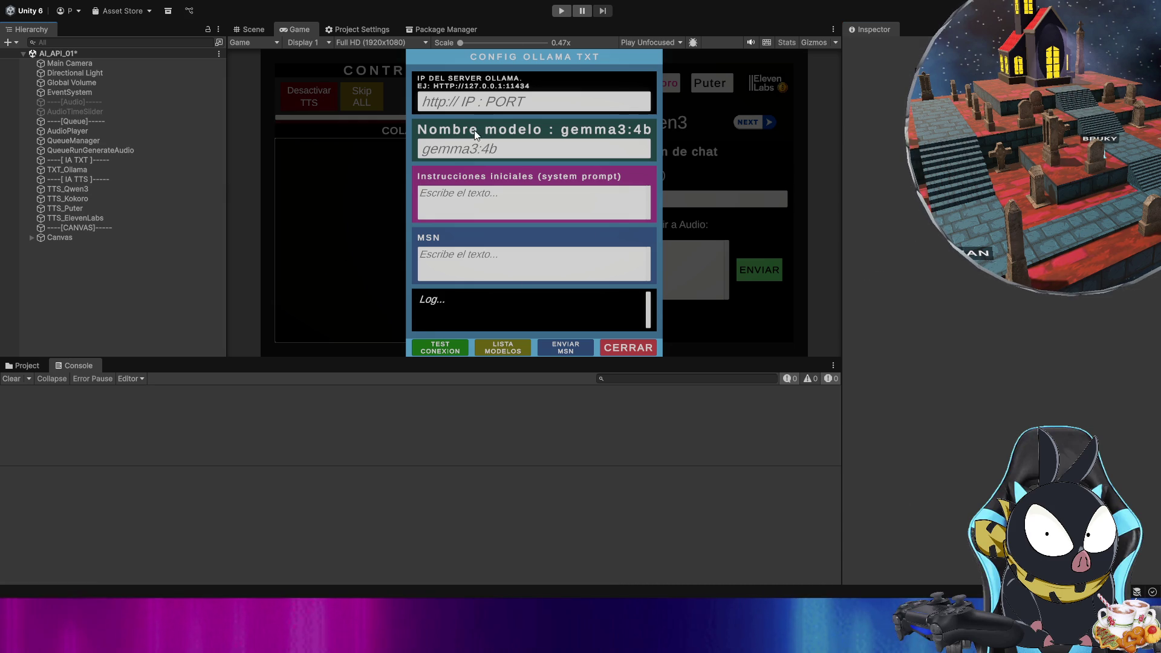
click(555, 10)
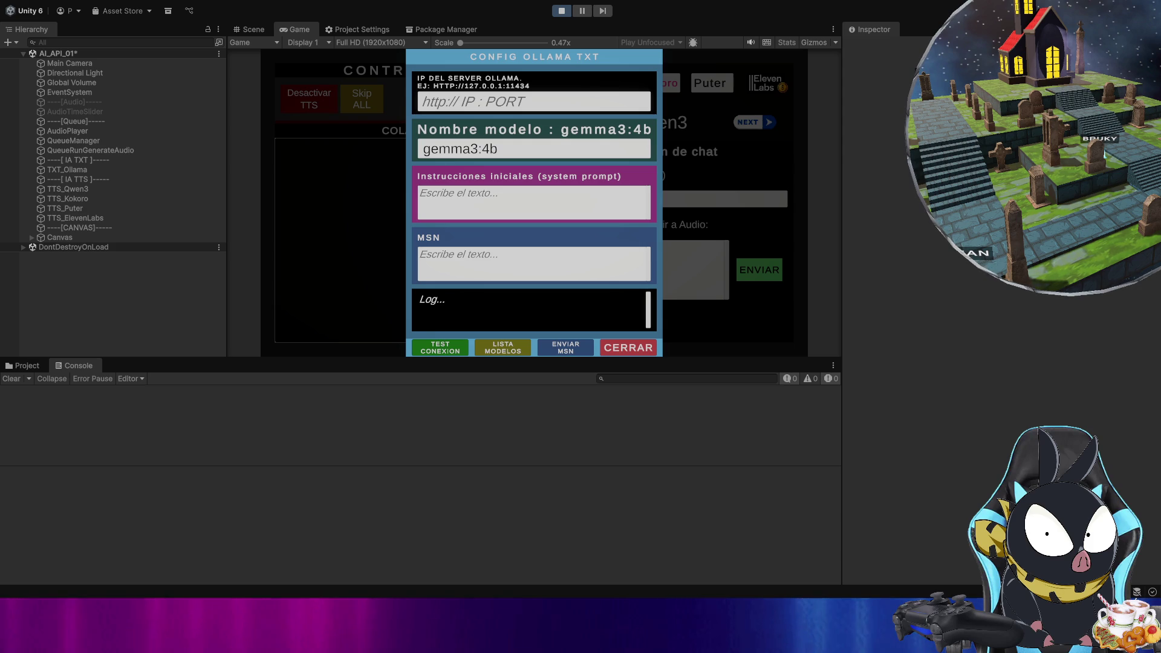
click(534, 201)
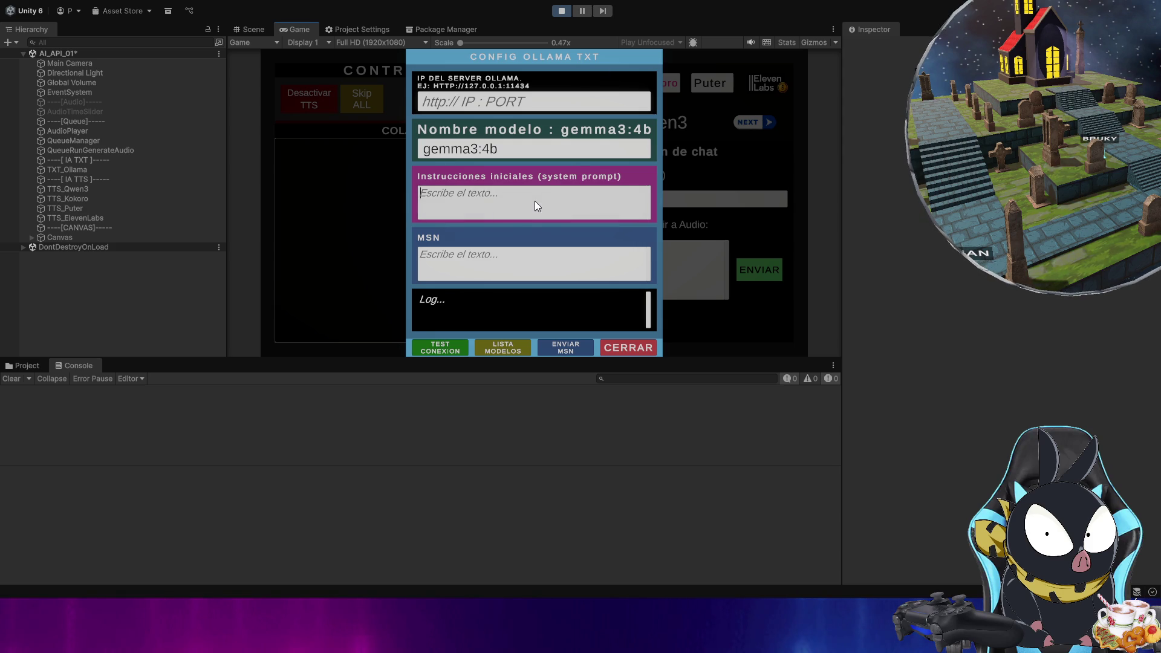
- Paste the politician system prompt opposed to Pedro Sanchez and bring up the Qwen3 TTS settings
text(Eres un politico que esta en contra de Pedro Sanchez)
key(Return)
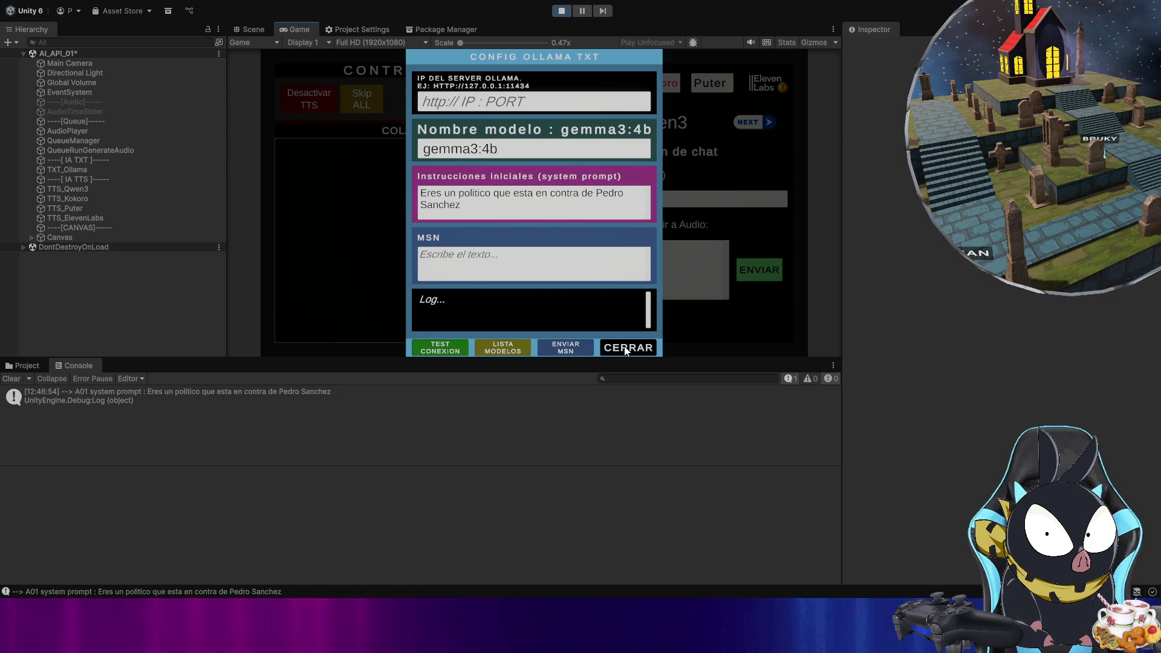
click(624, 346)
click(603, 76)
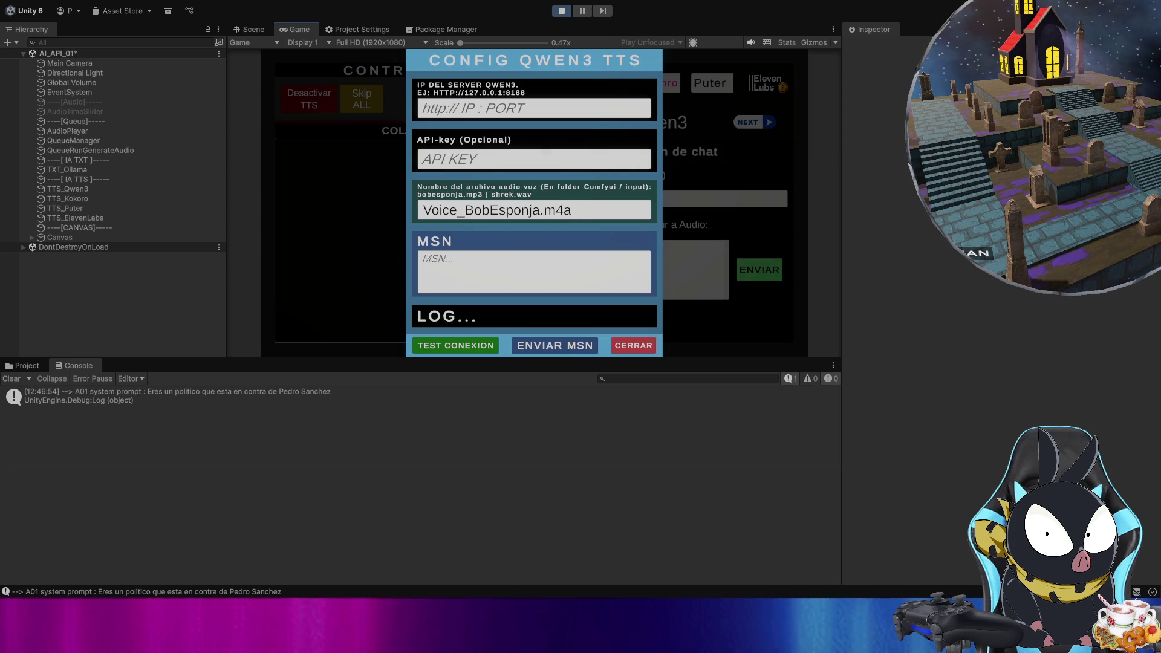
- Change the Qwen3 voice file to Voice_DonaldTrump.mp3, test the connection and clear the console
click(501, 213)
text(Voice_DonaldTrump.mp3)
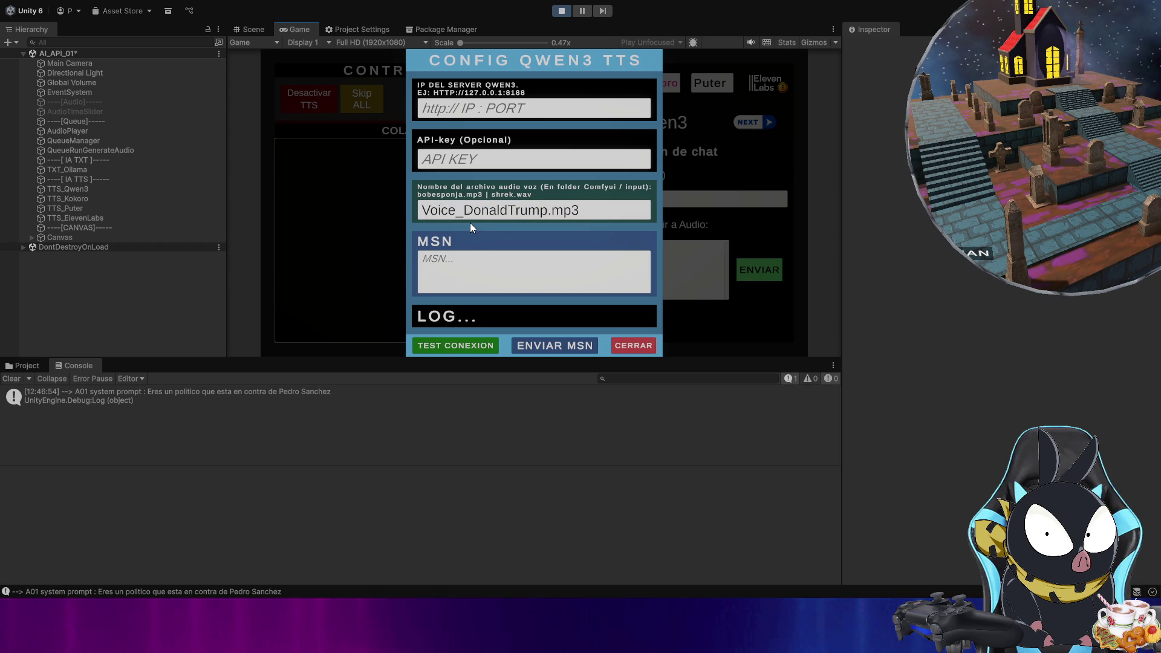
click(492, 343)
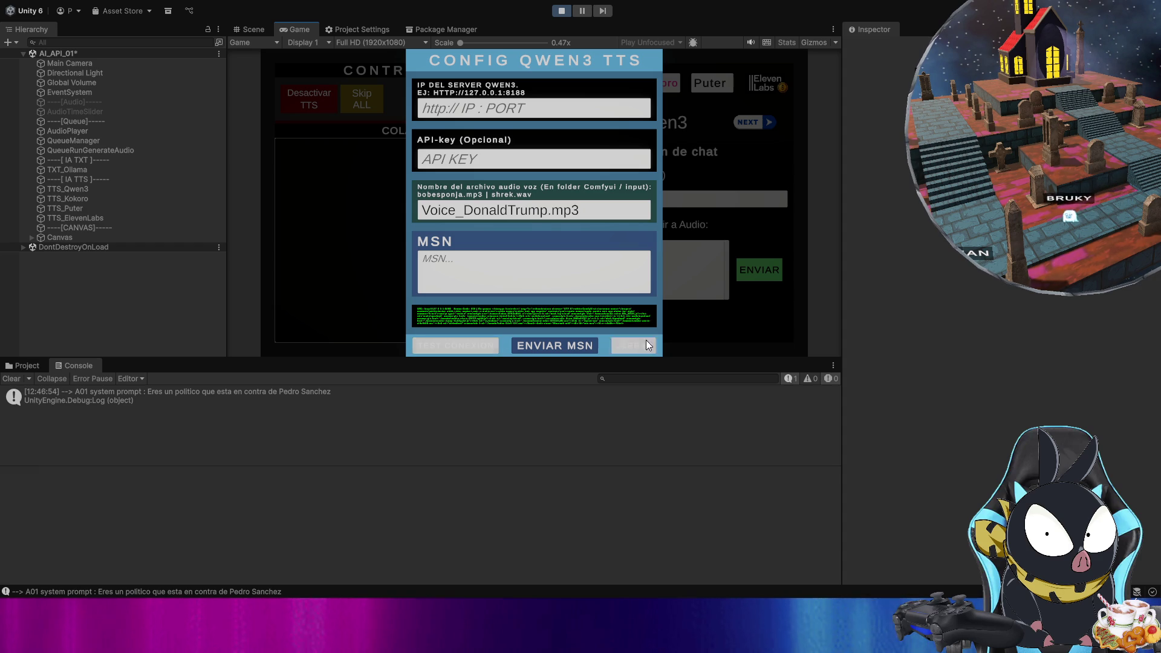
click(646, 342)
click(11, 379)
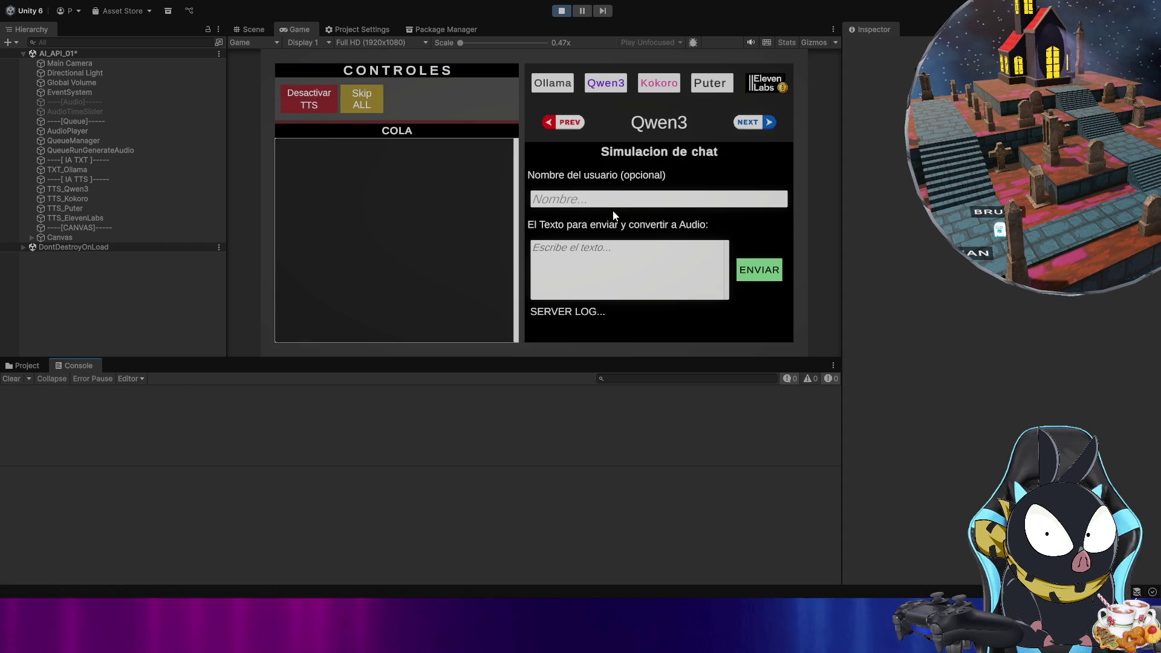
- Test the Ollama server connection, close its settings and clear the console
click(556, 79)
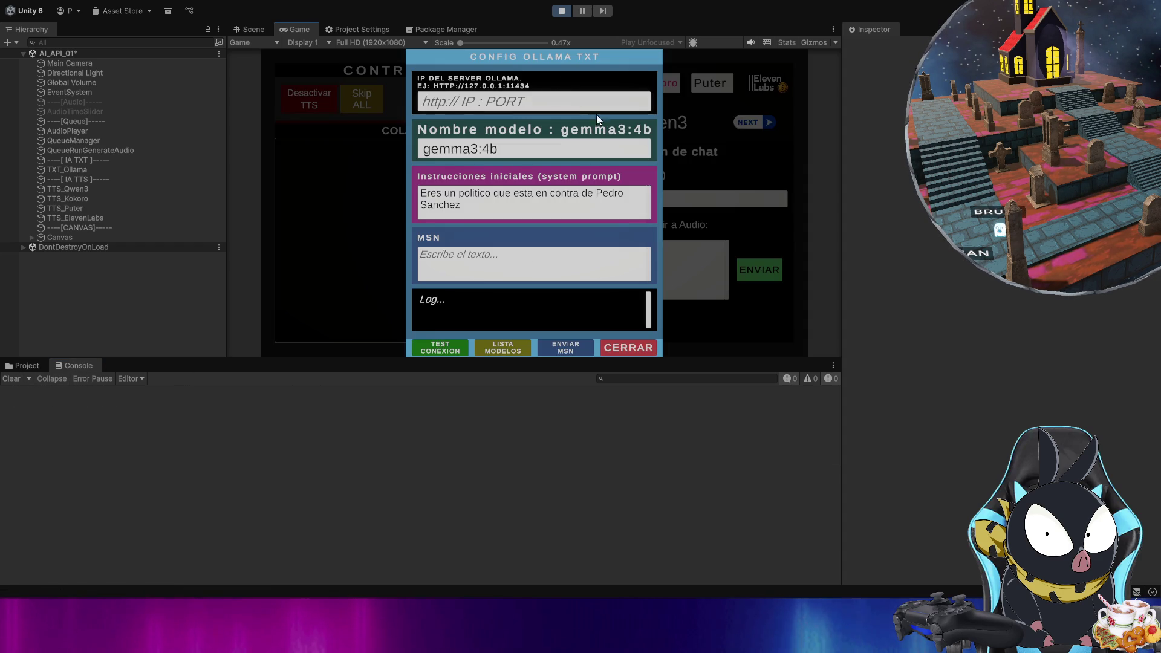
click(445, 348)
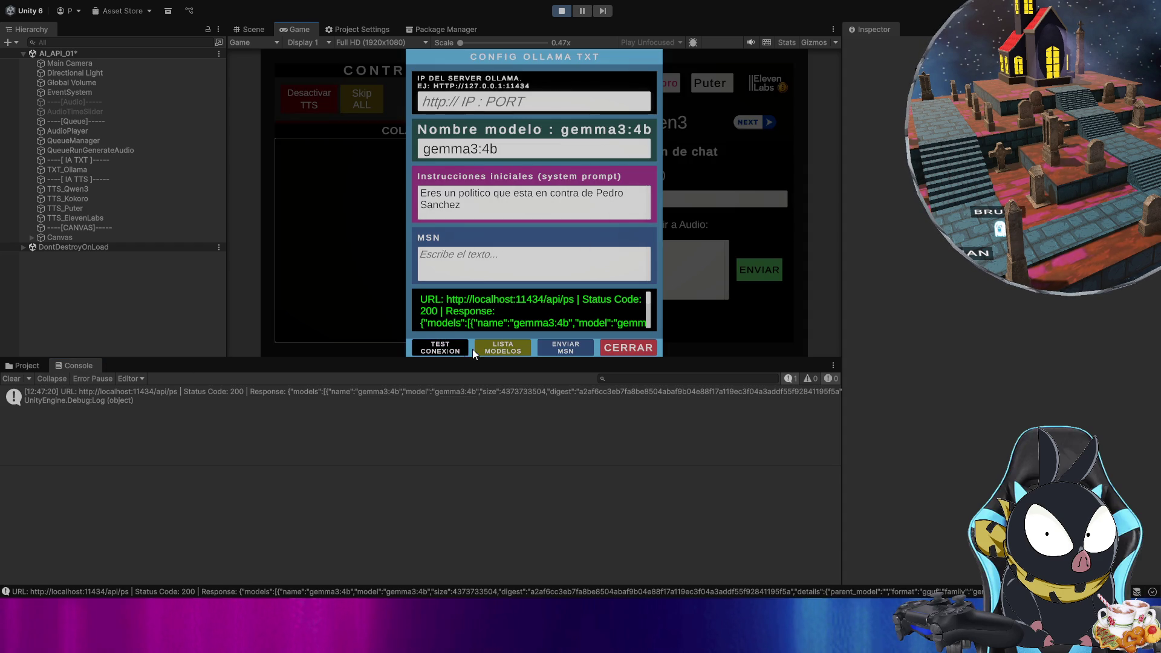
click(628, 348)
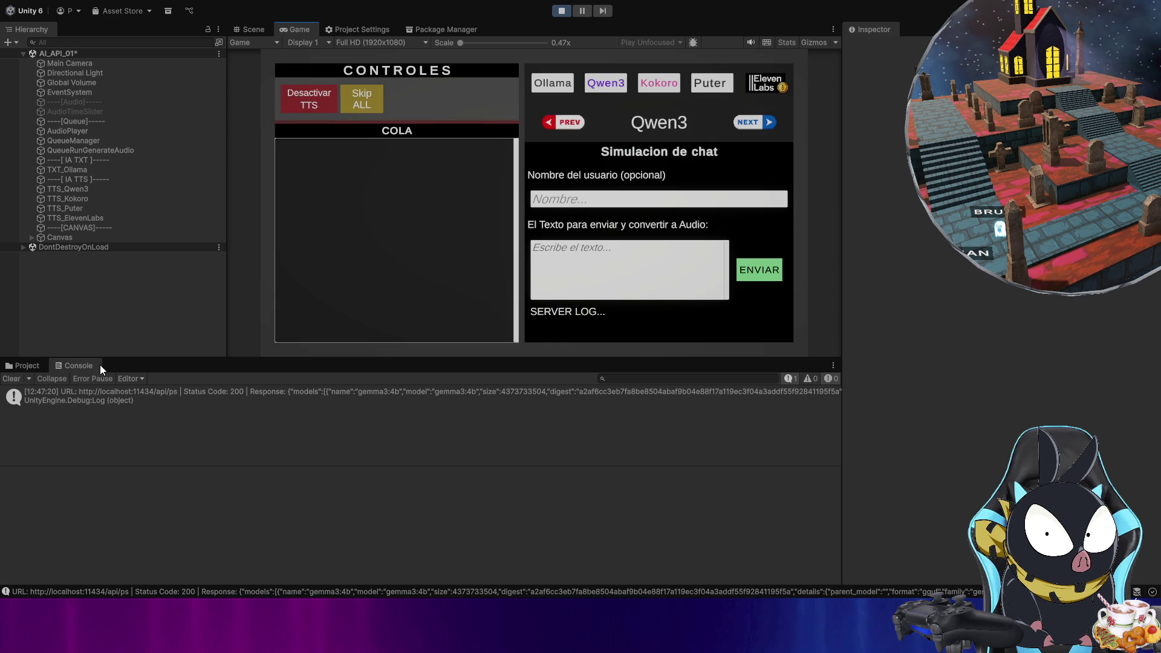
click(11, 380)
- Enter the user name and build the message 'Que le dirias a Pedro Sanchez' using the name copied from the system prompt
click(588, 203)
text(pepe )
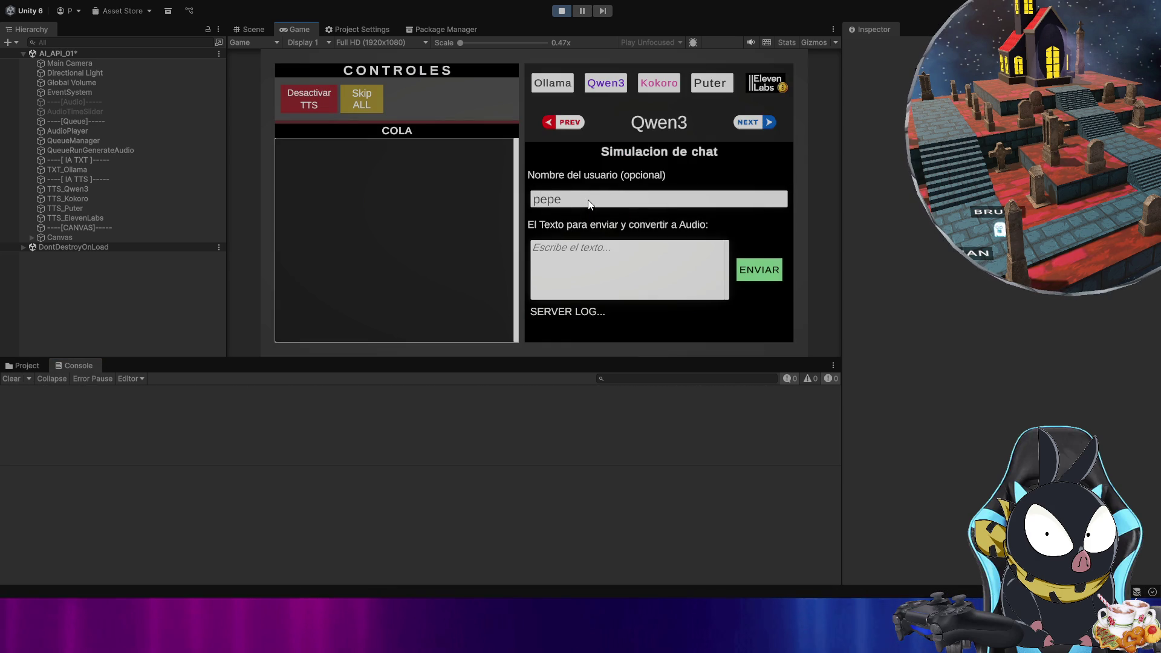
text(Que le dirias a)
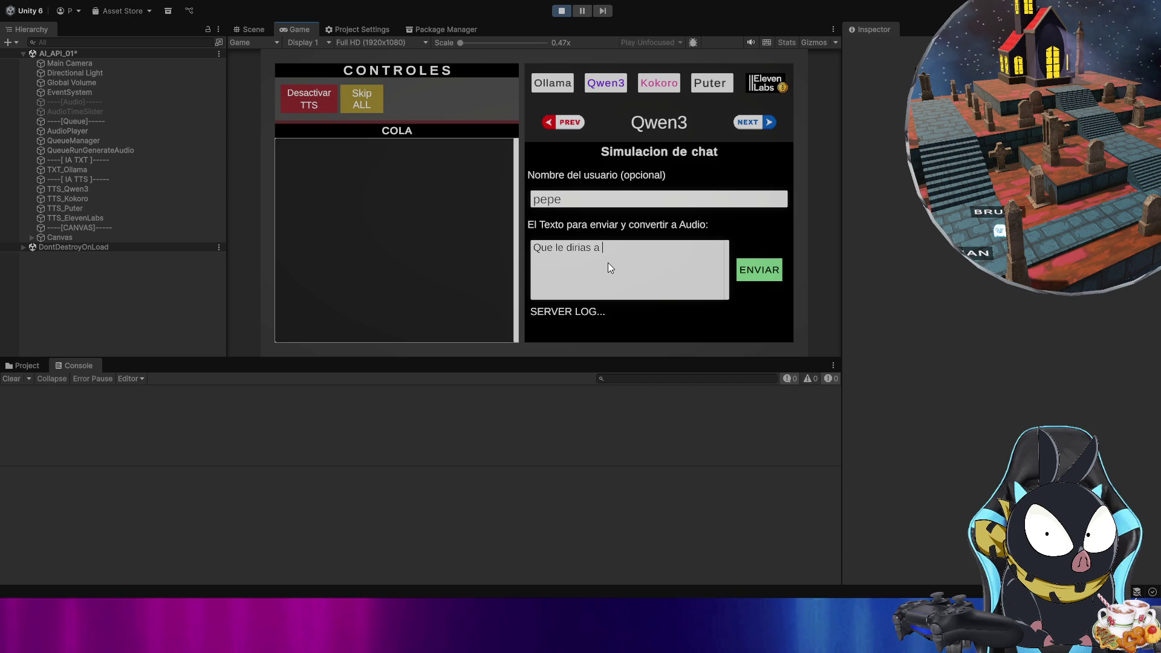
click(562, 88)
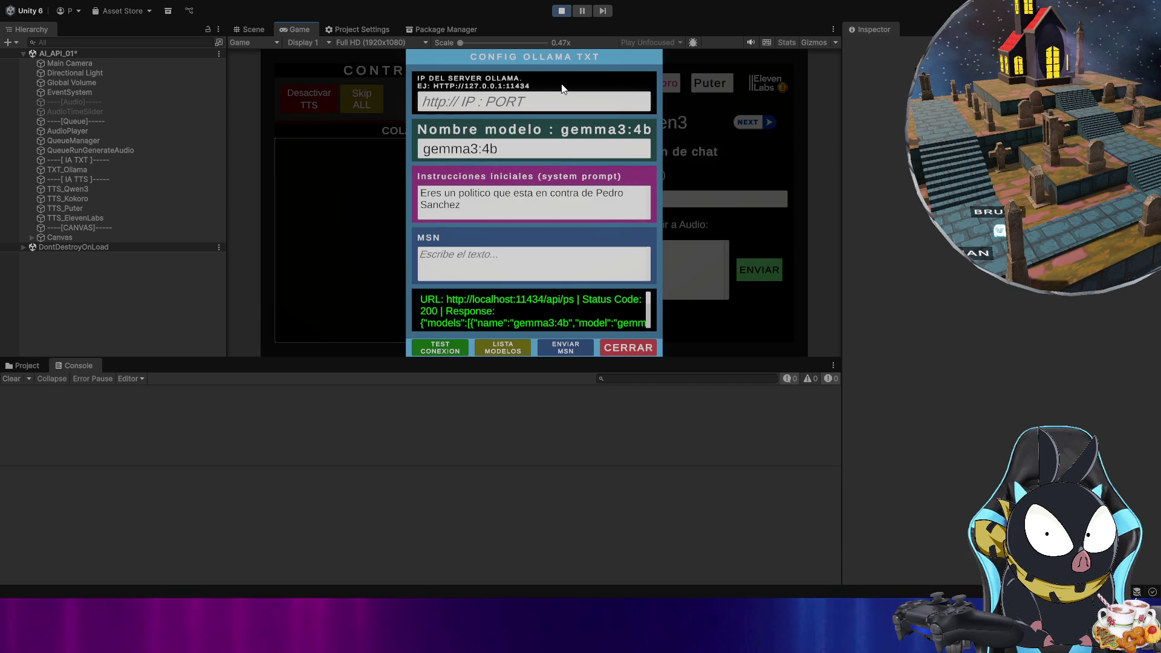
click(473, 210)
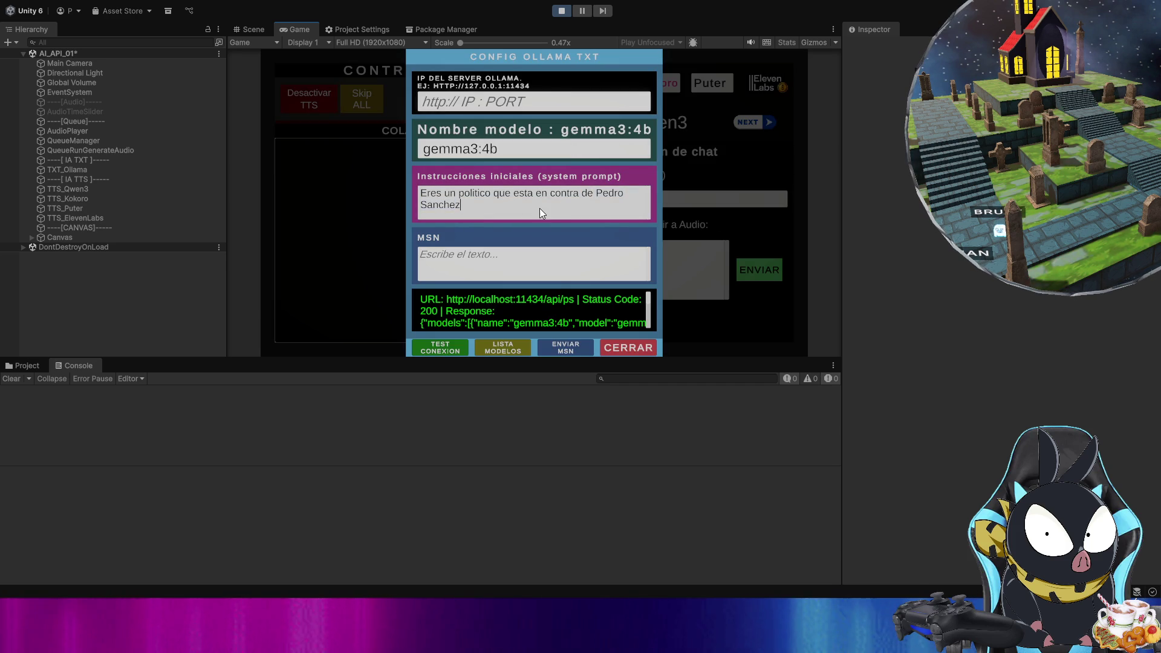
drag(597, 192, 606, 205)
key(ctrl+c)
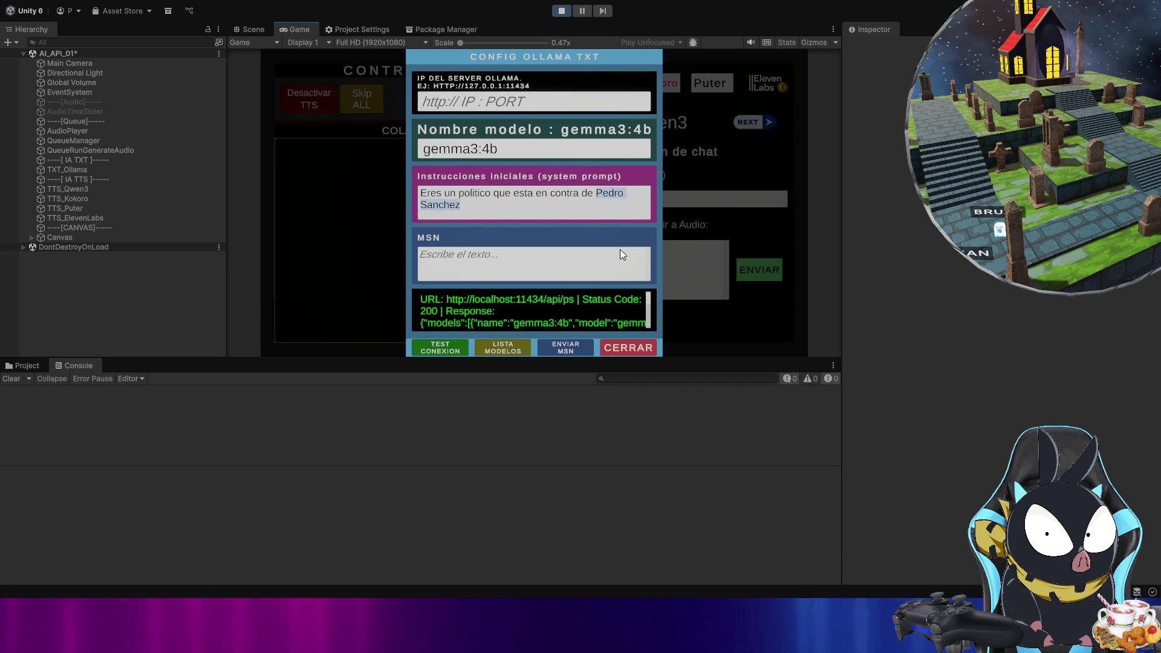
click(633, 348)
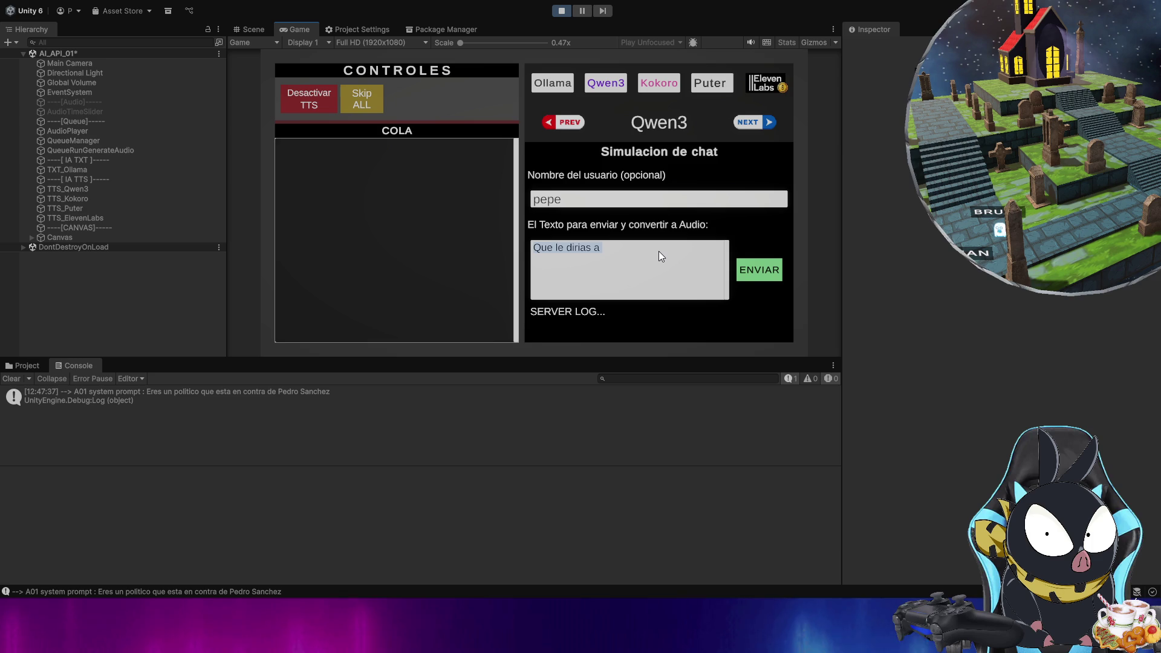
click(658, 252)
key(ctrl+v)
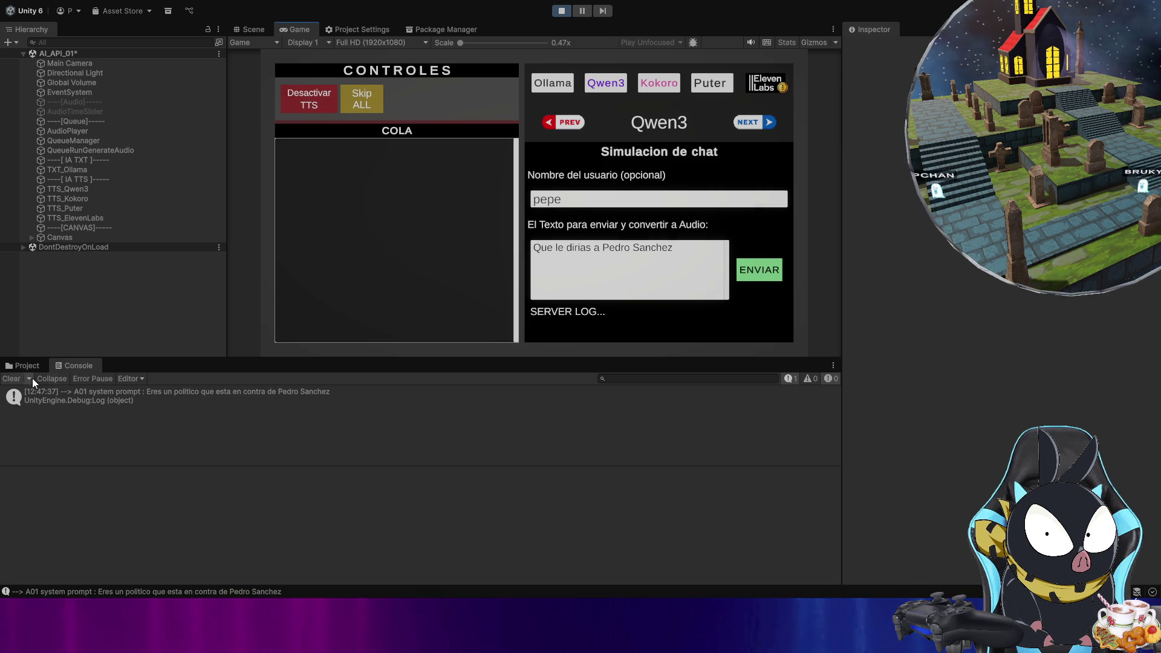
click(15, 379)
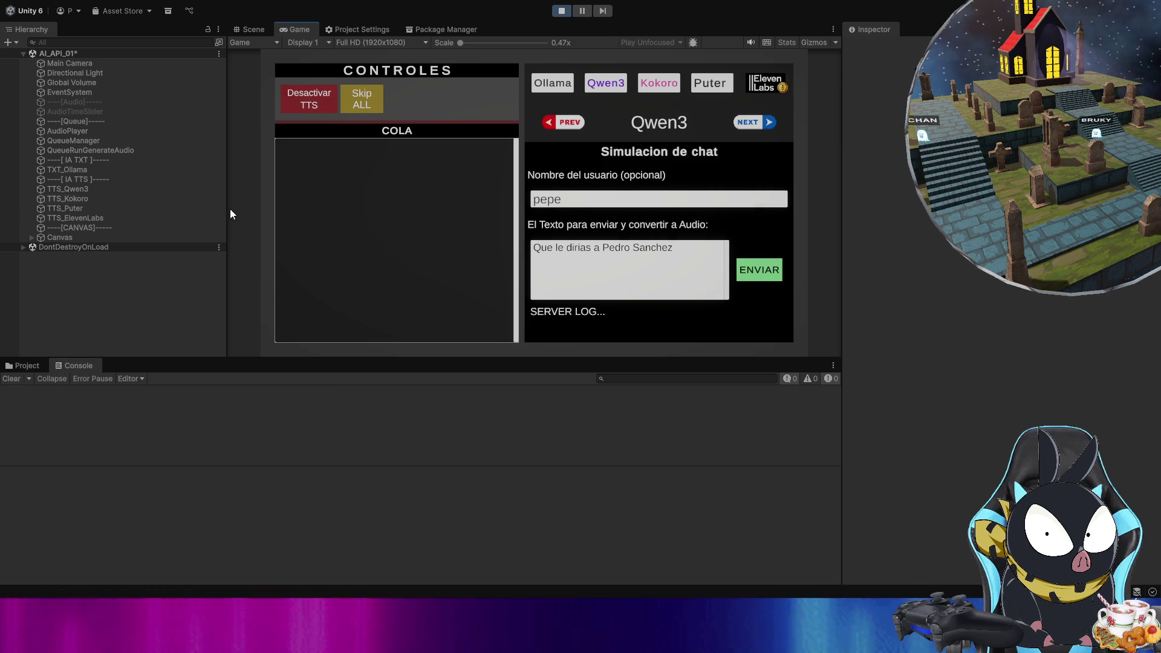
- Queue 'Que le dirias a Pedro Sanchez' and show Ollama's full critical reply in the console
click(68, 189)
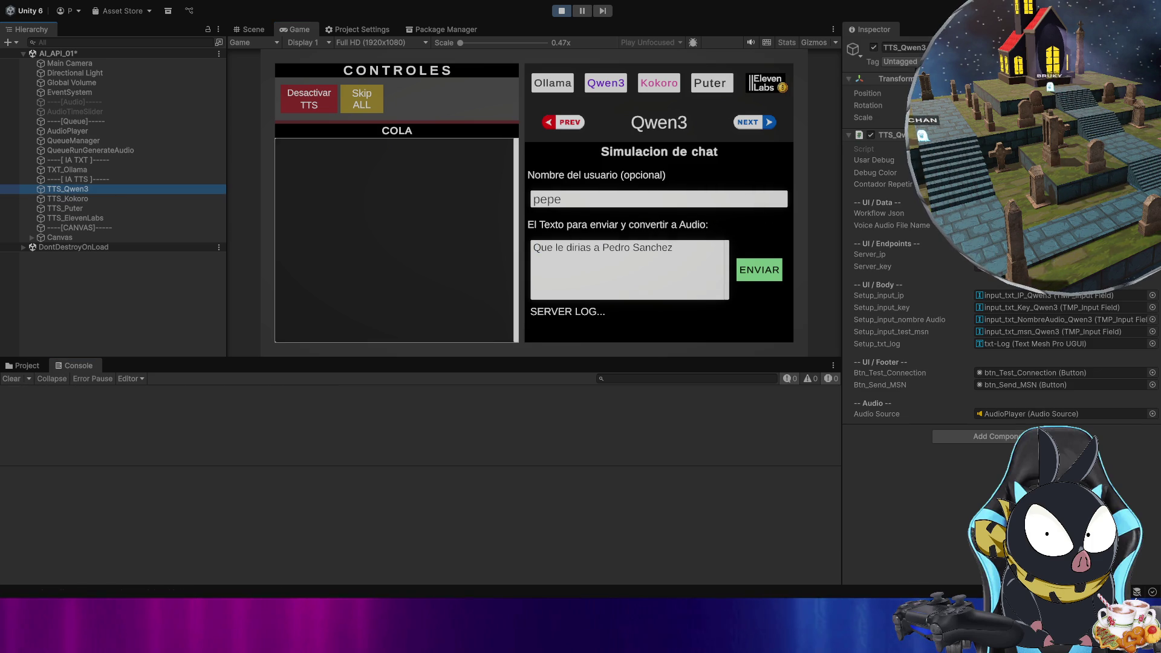
click(150, 301)
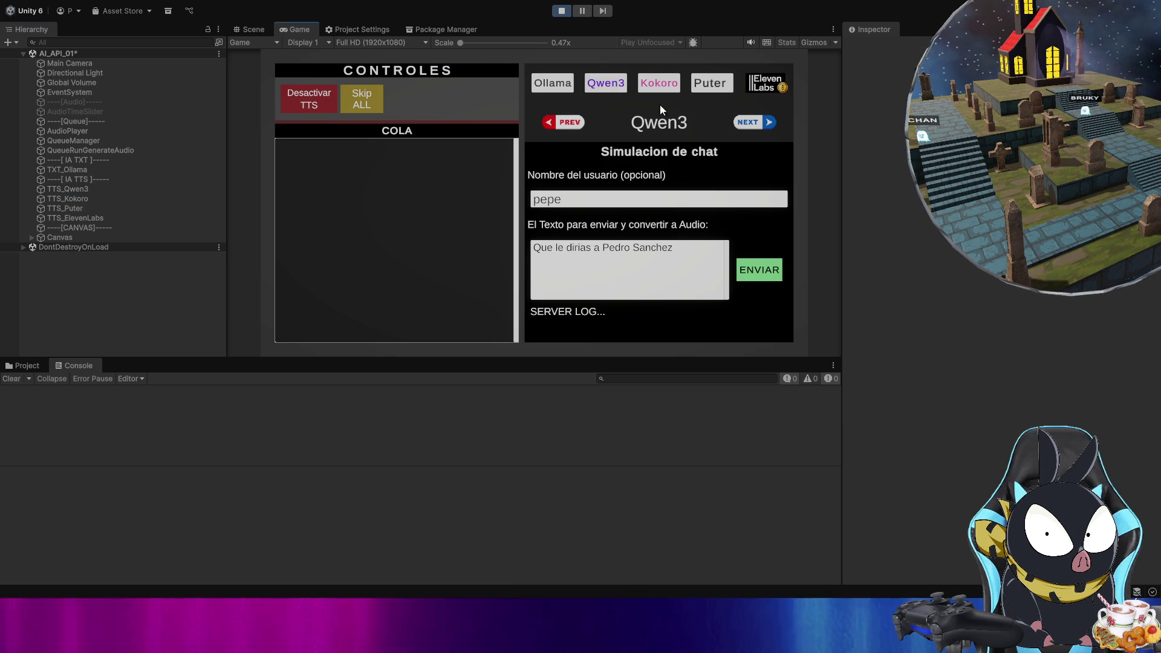
click(762, 273)
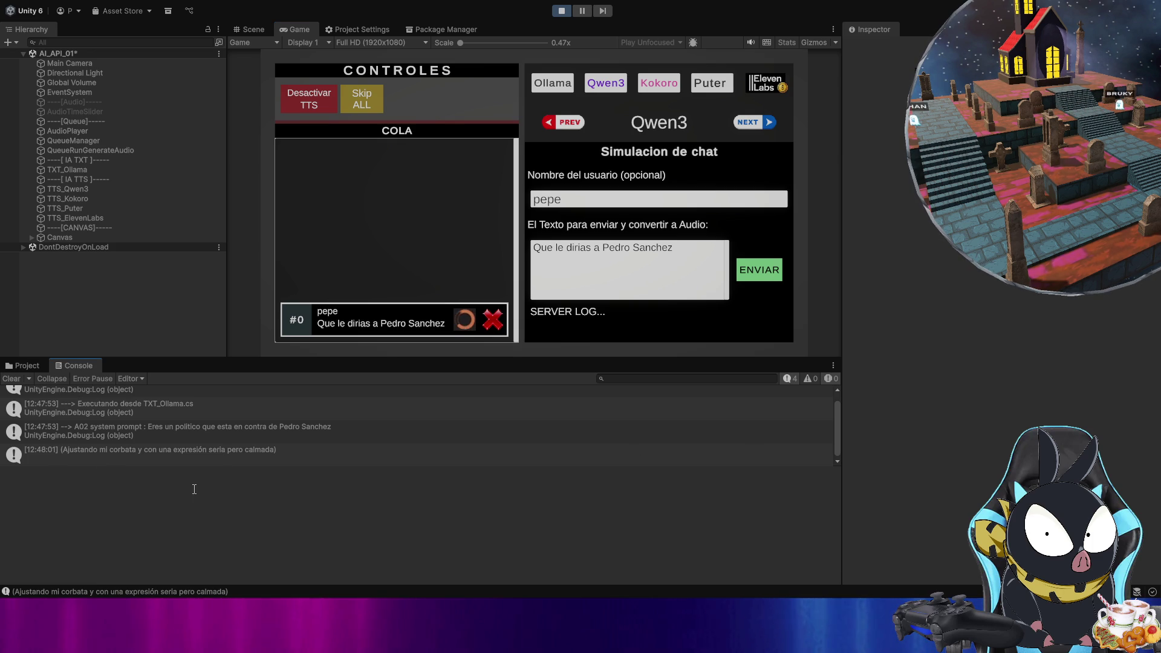
click(254, 459)
scroll(256, 515, up, 5)
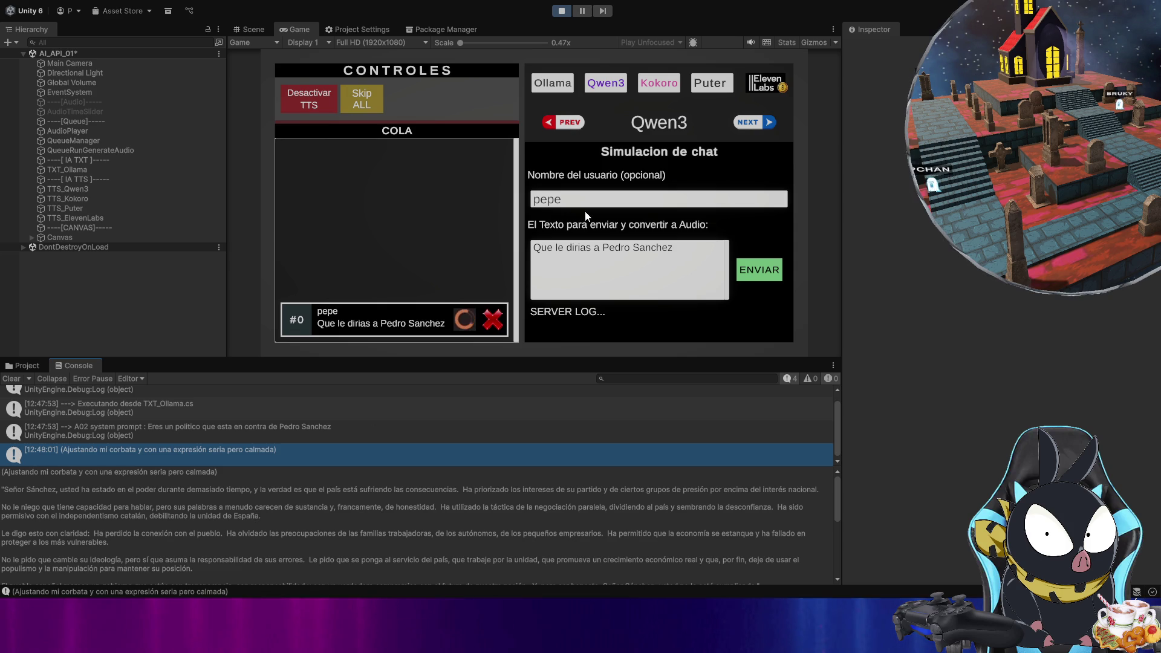
- Review the Ollama system prompt settings and scroll through the logged reply
click(559, 88)
click(511, 205)
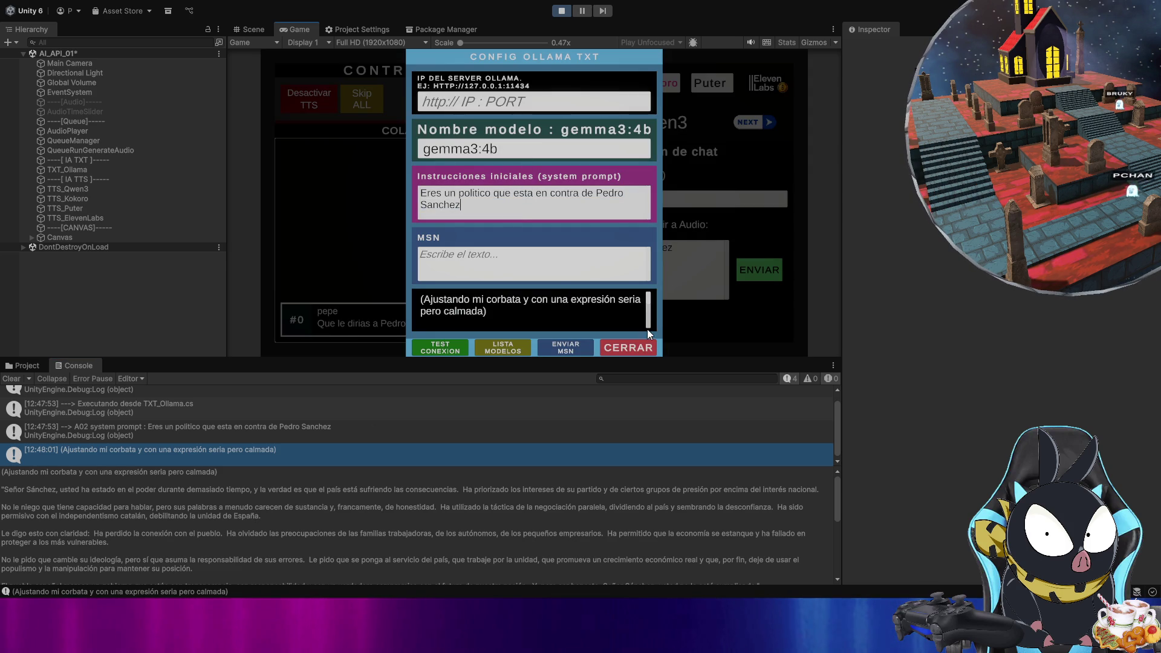
click(646, 347)
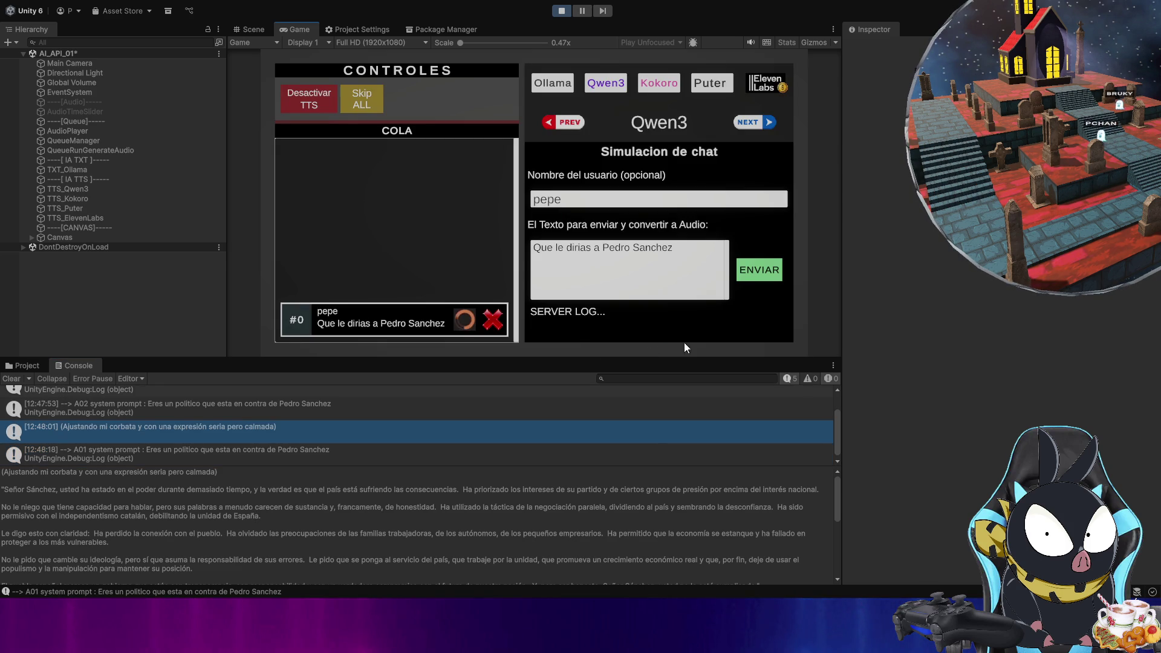
scroll(353, 483, down, 3)
scroll(335, 490, up, 3)
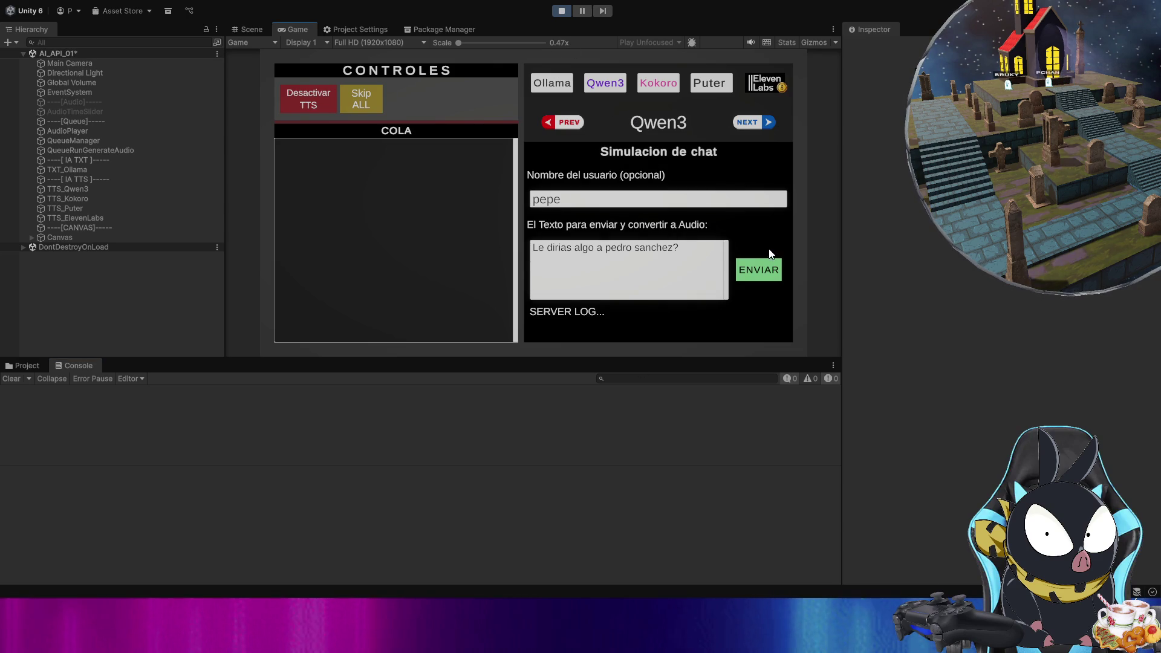
- Queue 'Le dirias algo a pedro sanchez?' and select Ollama's answer in the console details
click(768, 268)
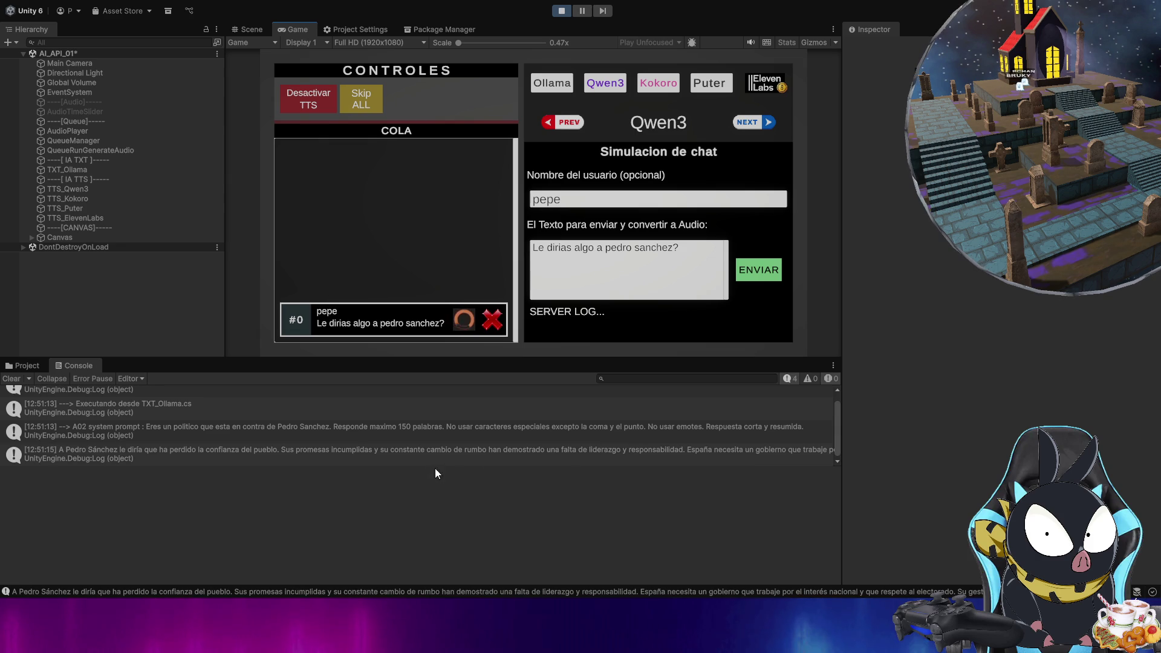
click(319, 452)
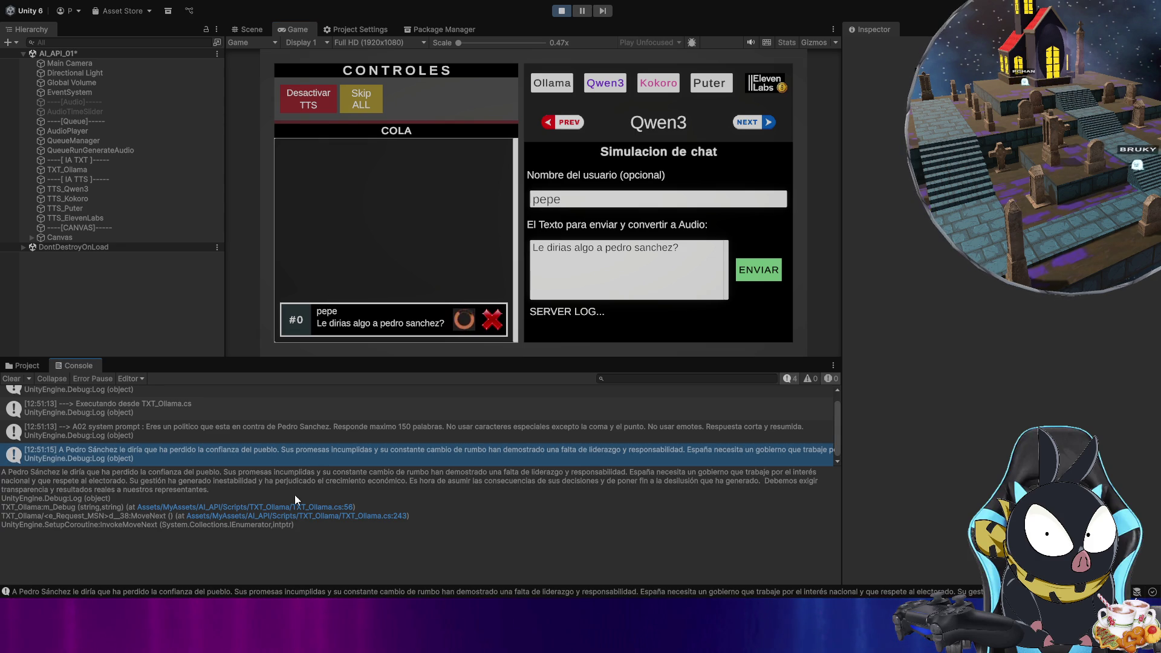
double_click(429, 554)
click(419, 556)
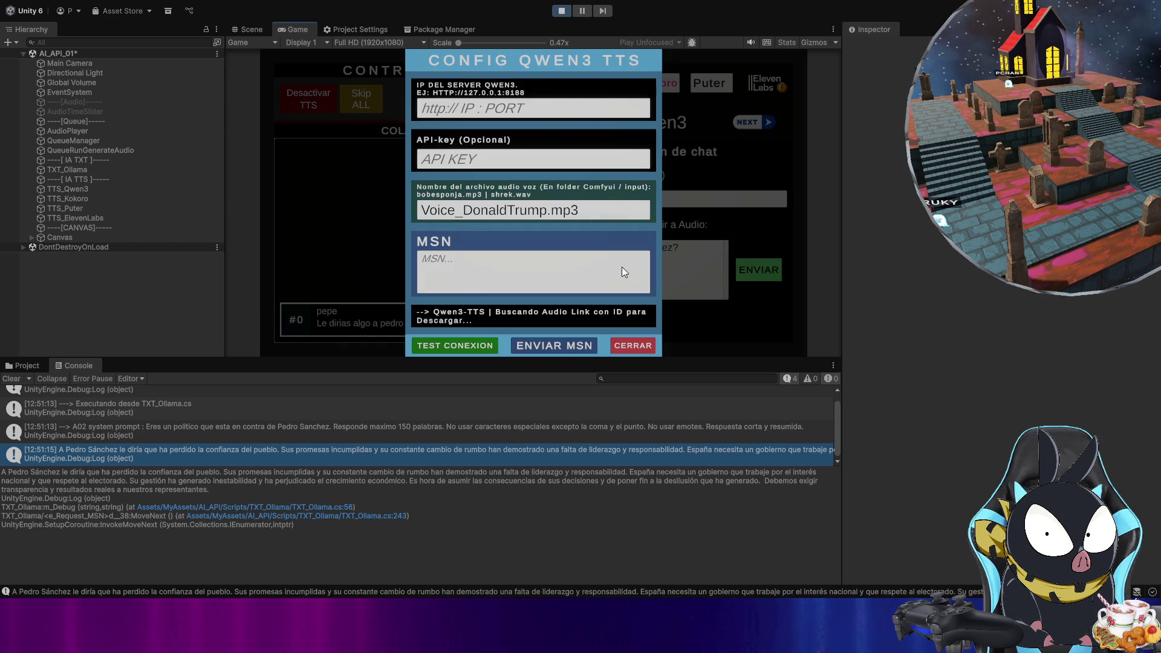
- Close the Qwen3 TTS settings and scroll the console to read Ollama's reply
click(634, 346)
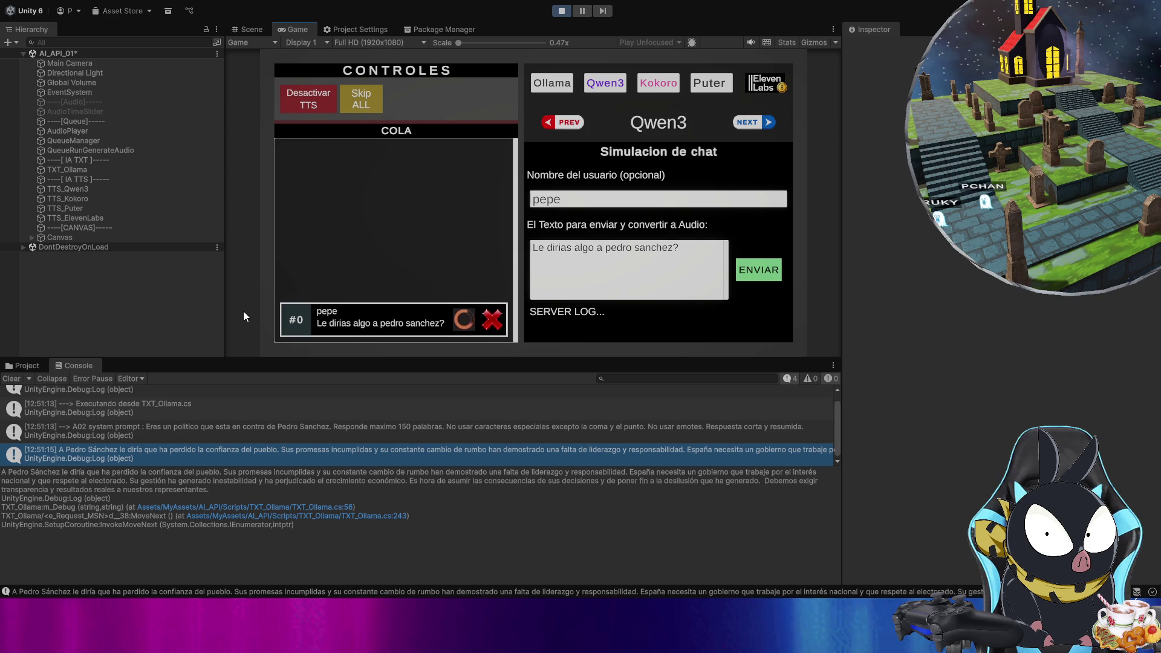
scroll(279, 434, down, 1)
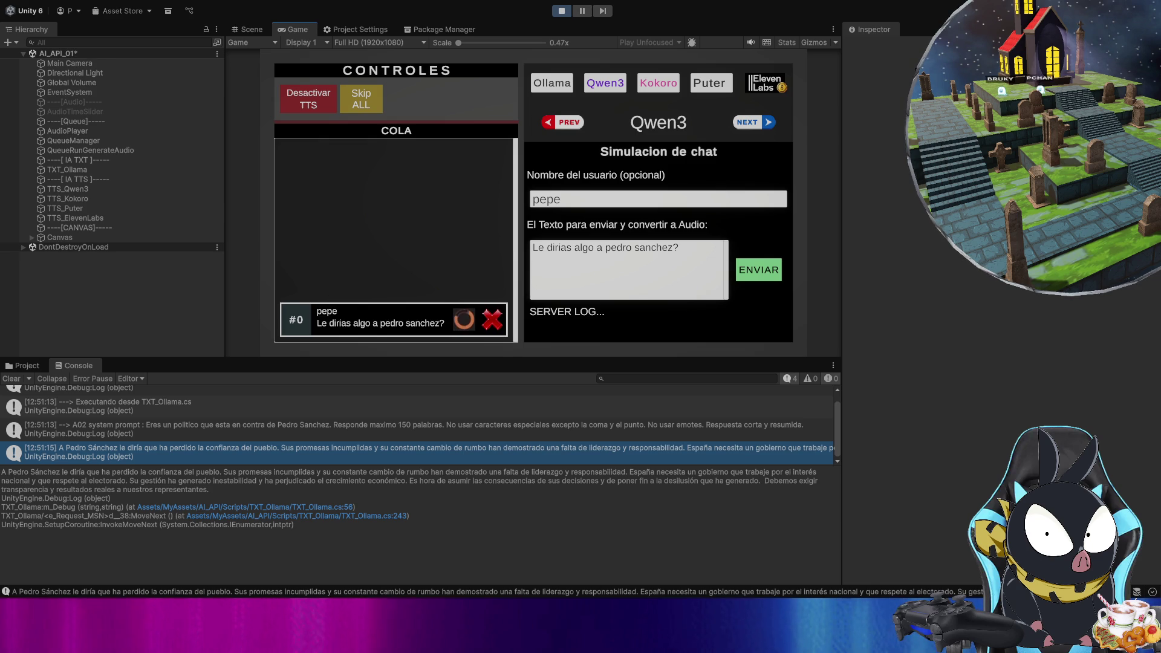
click(497, 486)
click(587, 479)
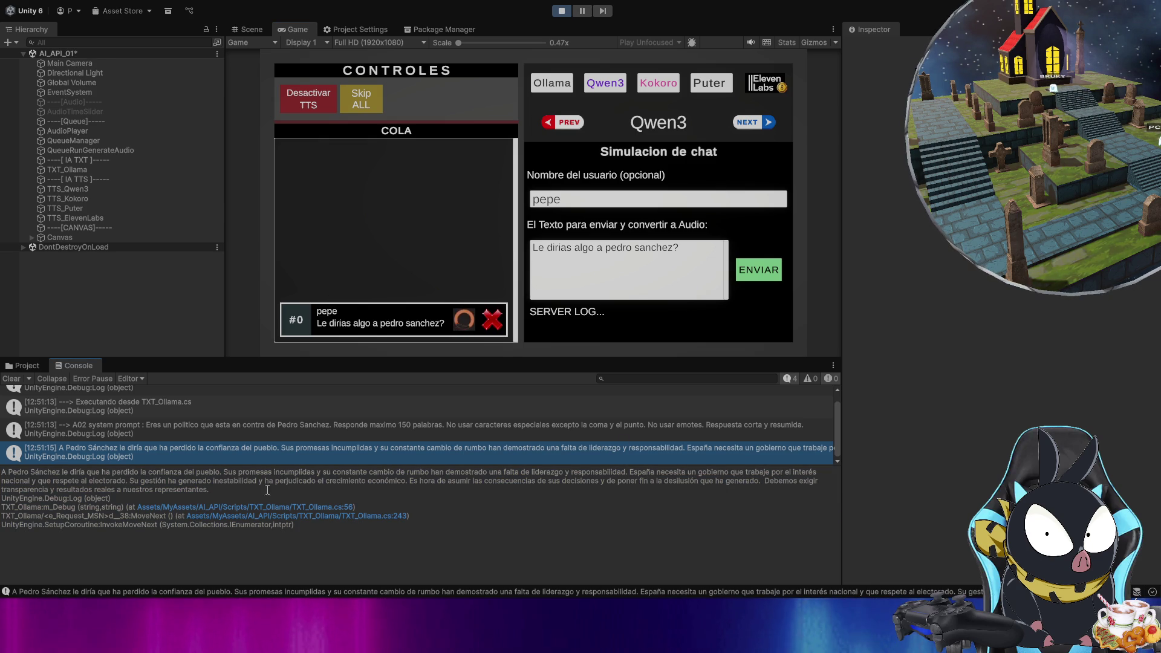
drag(208, 489, 4, 473)
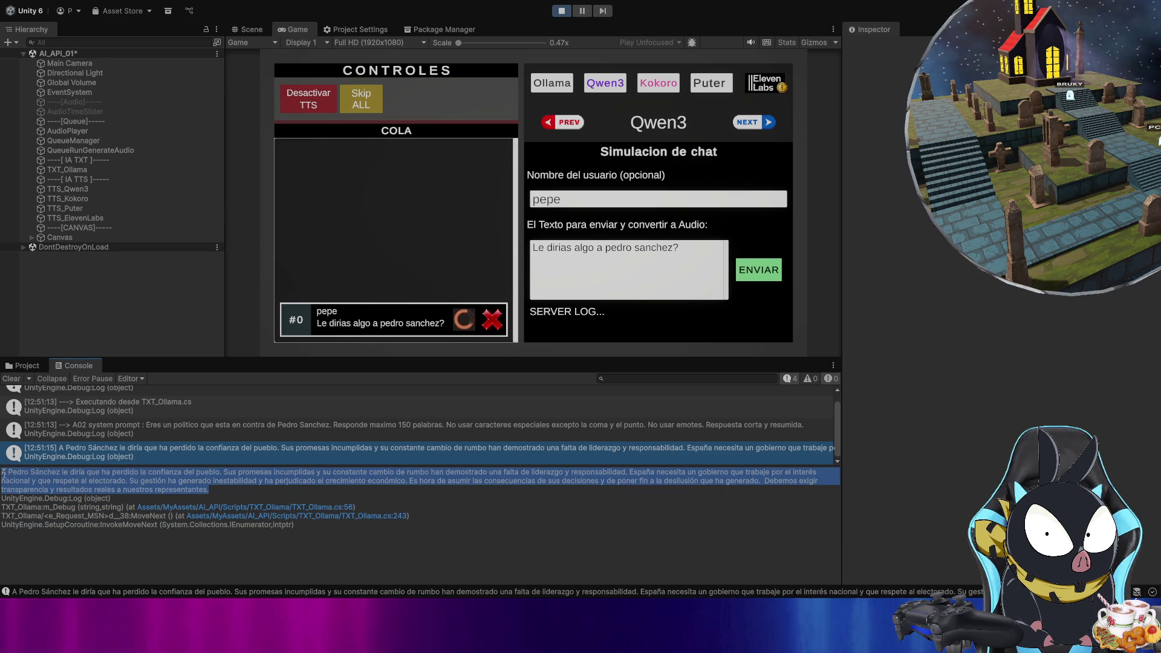
click(257, 488)
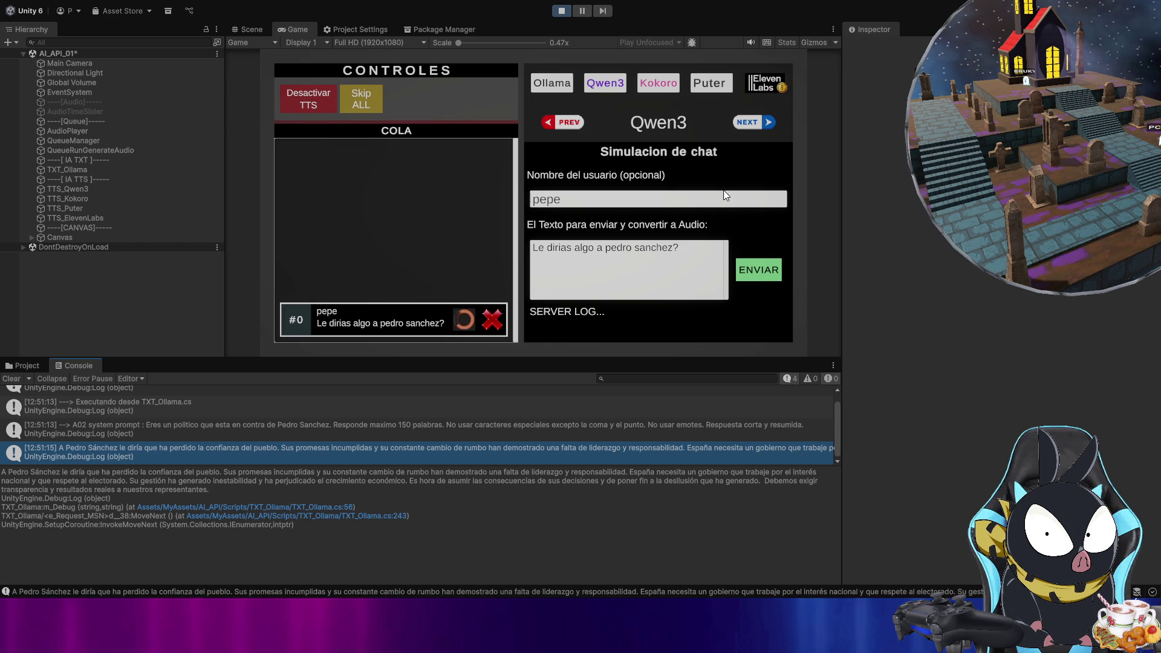
- Reopen the Ollama settings, inspect the system prompt text, and close the panel again
click(566, 85)
scroll(489, 204, up, 3)
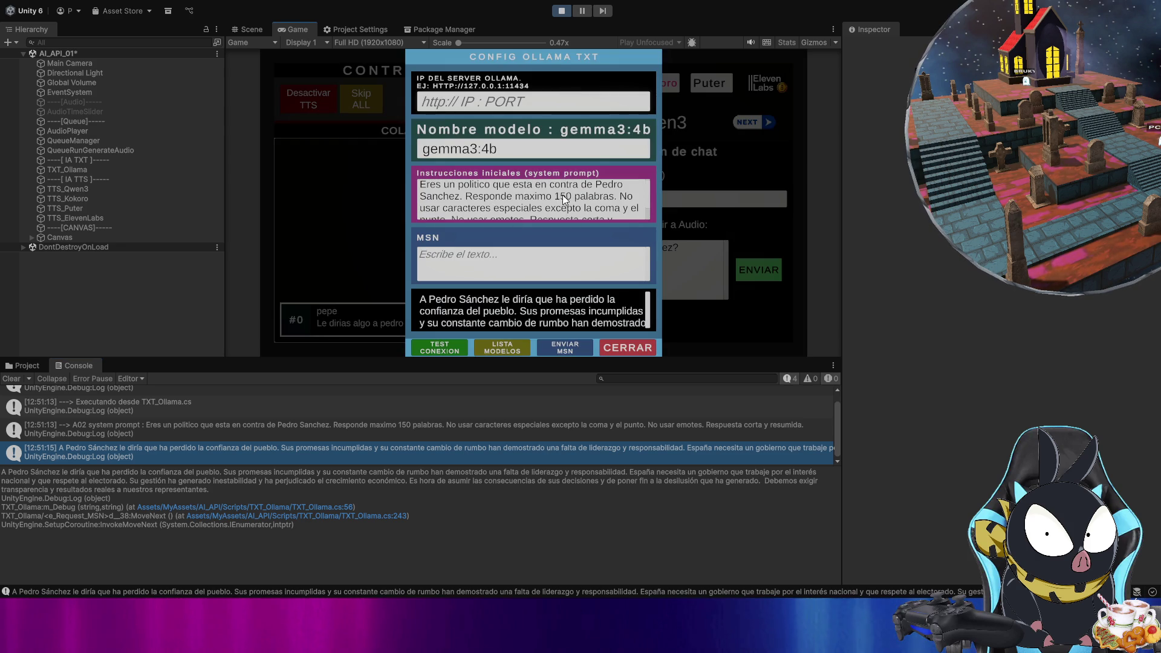
click(595, 198)
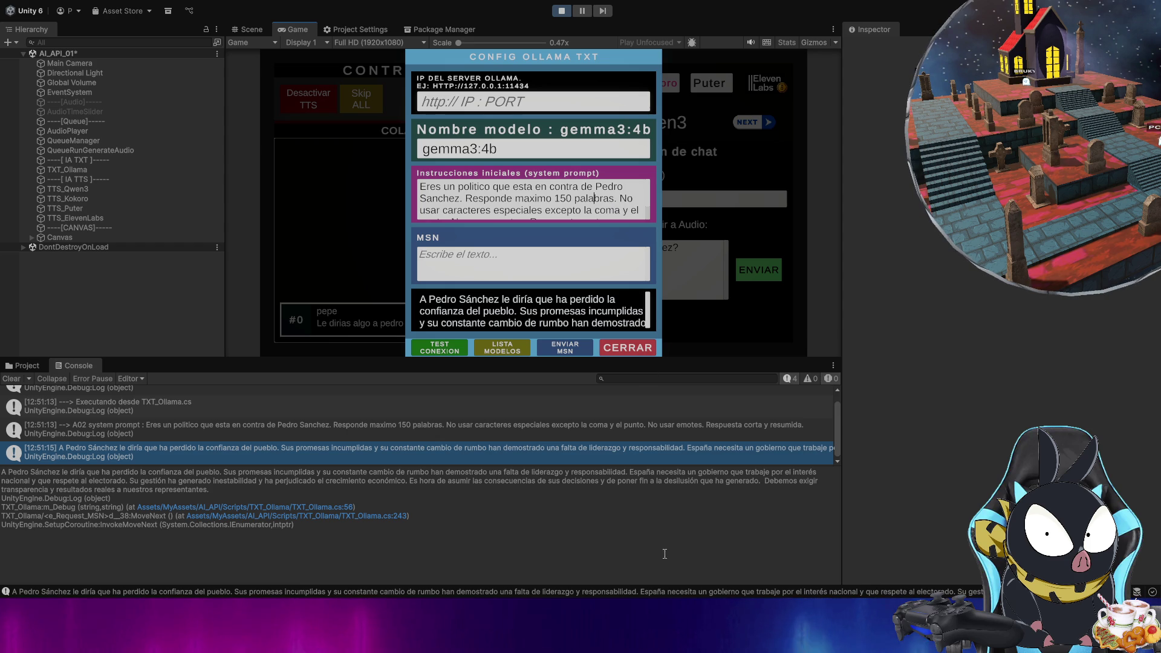
click(633, 344)
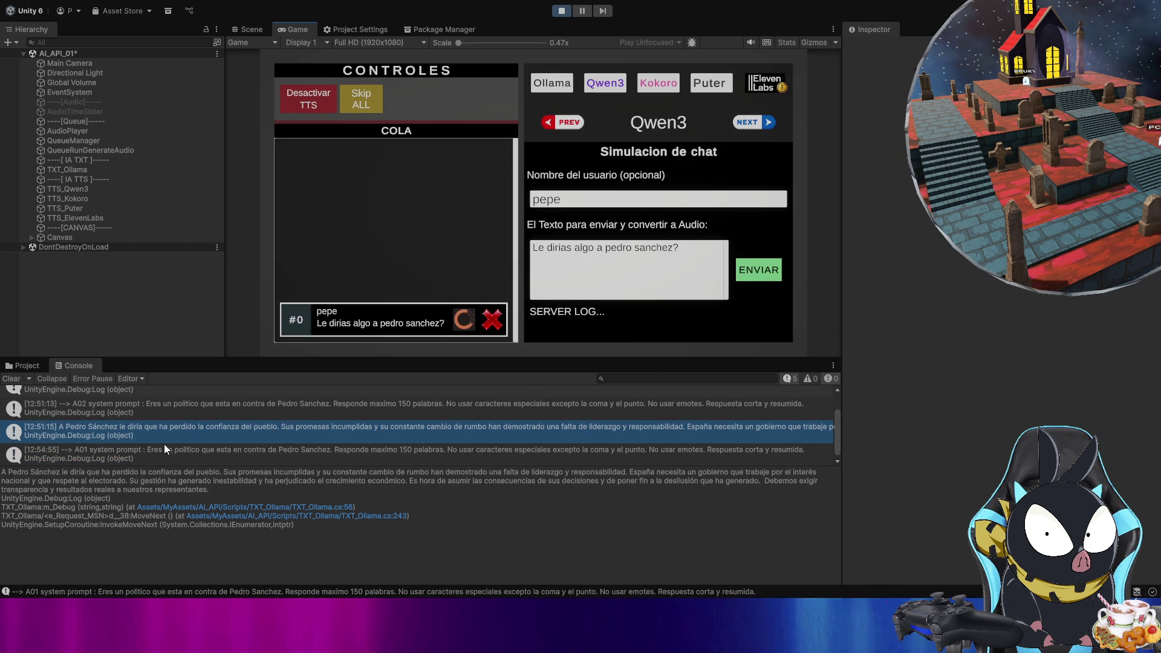
- Clear the Console, wait for message 0's Qwen3 audio, then stop the game
click(17, 380)
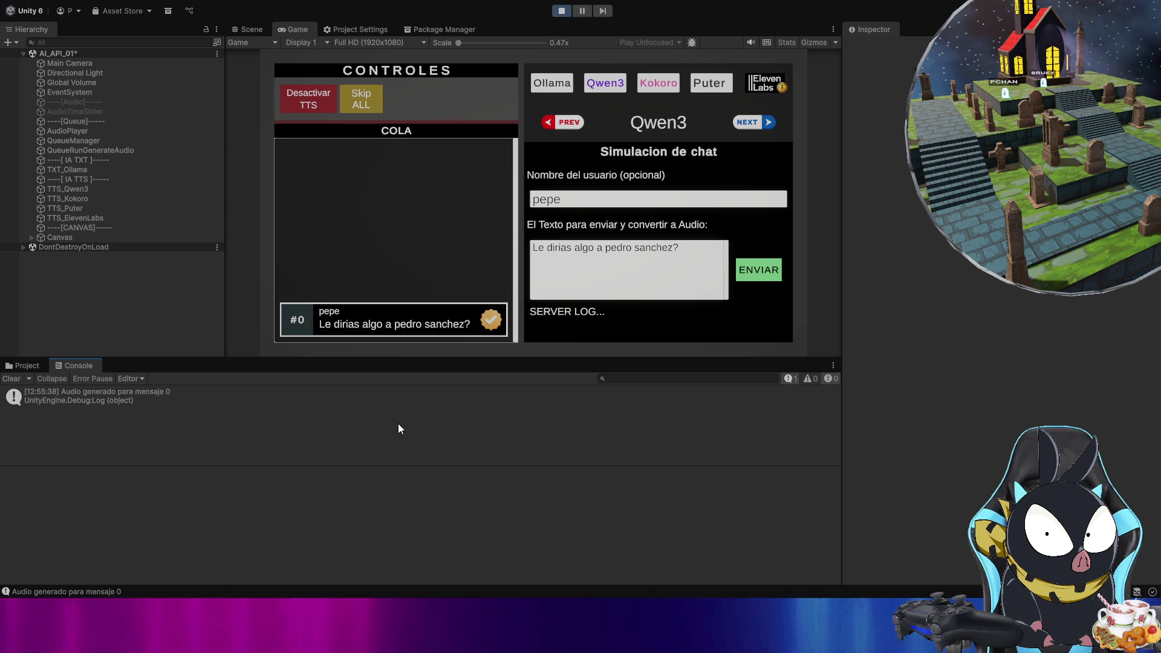
click(561, 10)
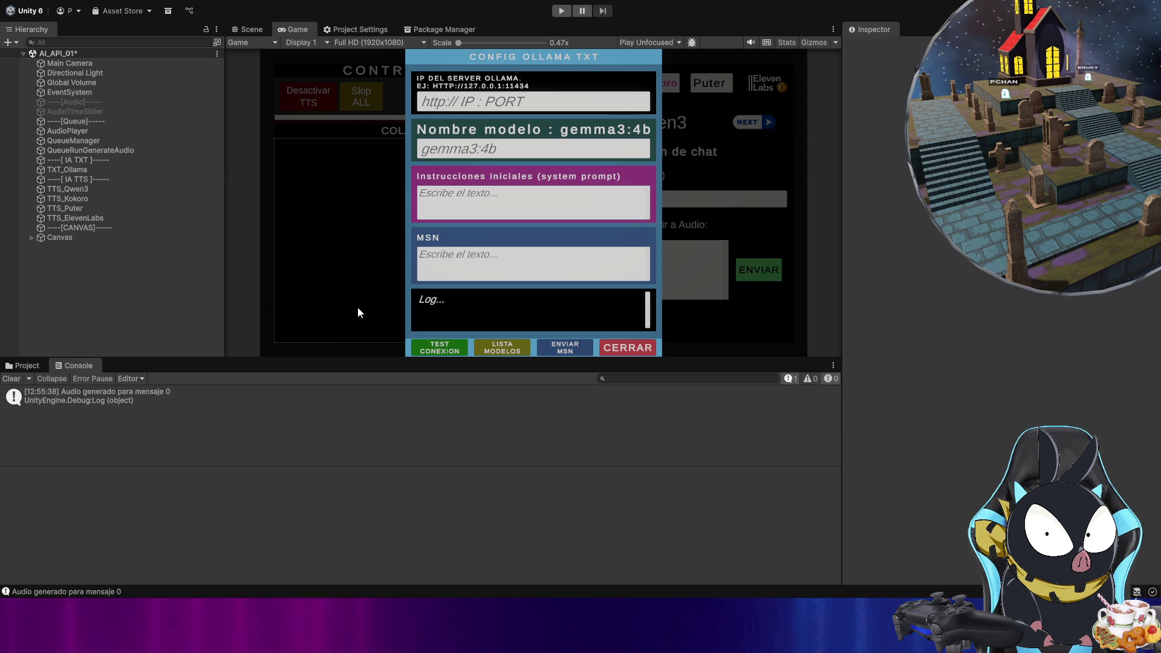
- Select TTS_Qwen3 in the Hierarchy and focus its Contador Repetir field in the Inspector
click(91, 189)
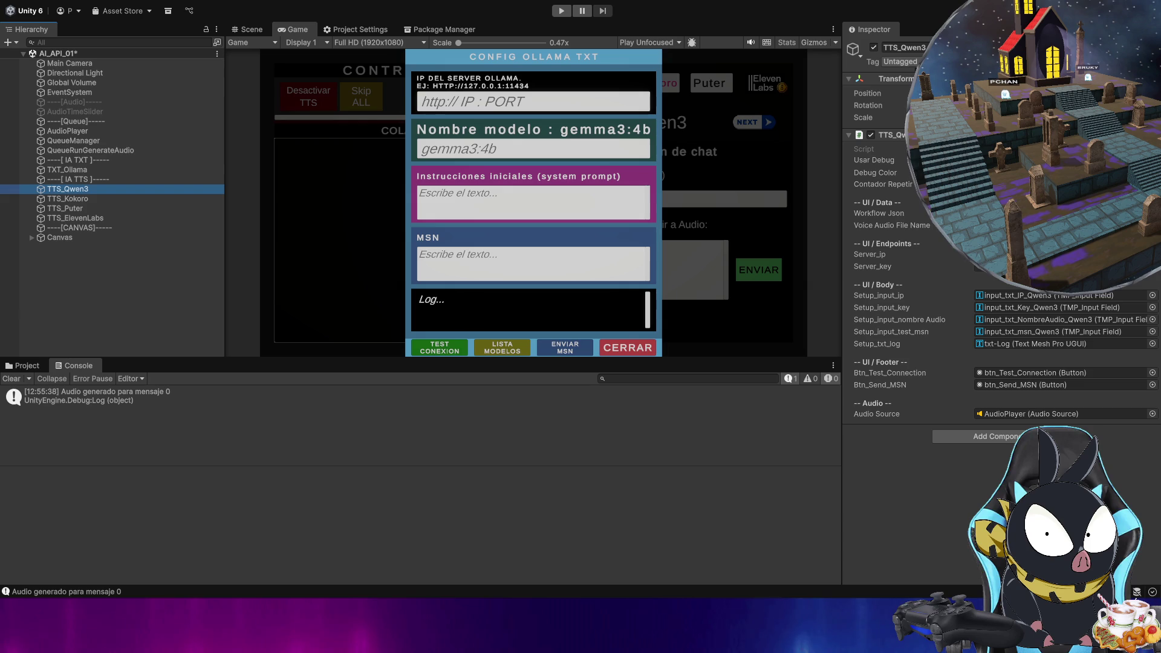
click(883, 184)
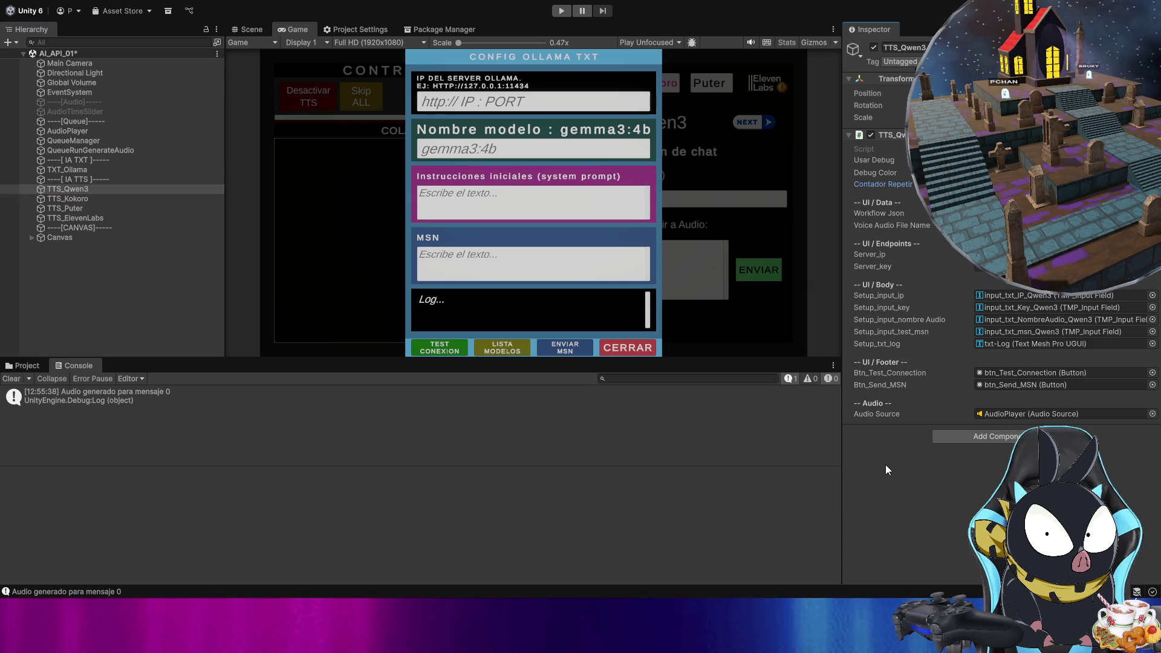
- Take focus off the Contador Repetir field while the Usar_contador toggle is added
click(794, 561)
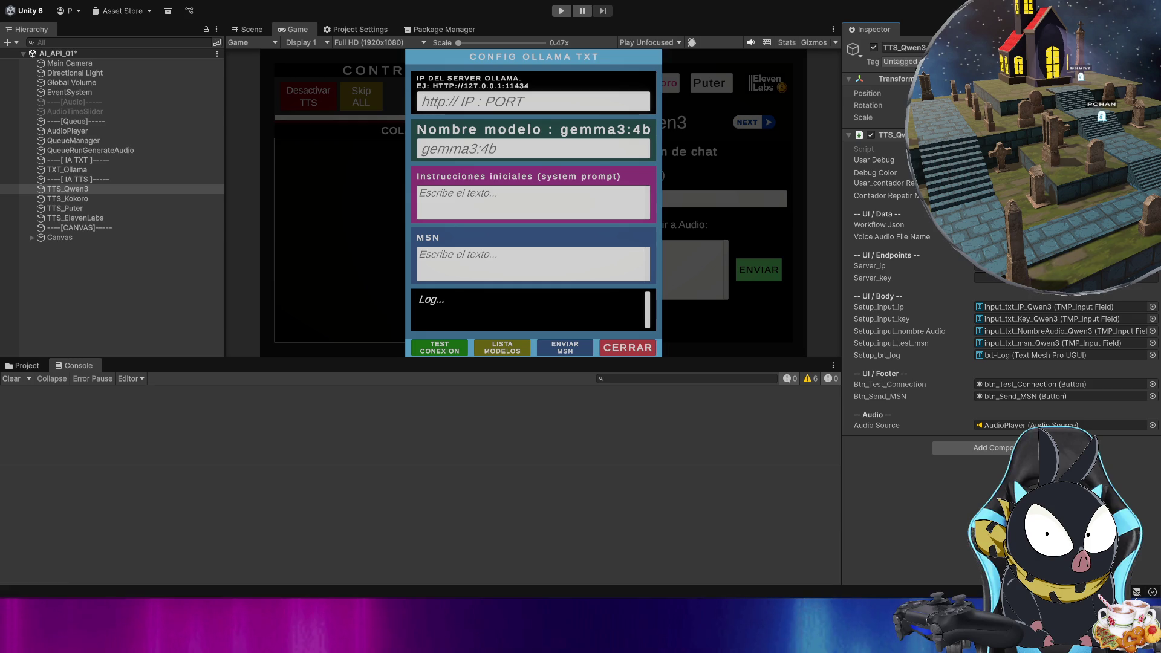
- Clear the Console, re-enter Play mode, and paste in the 150-character politician system prompt
click(12, 378)
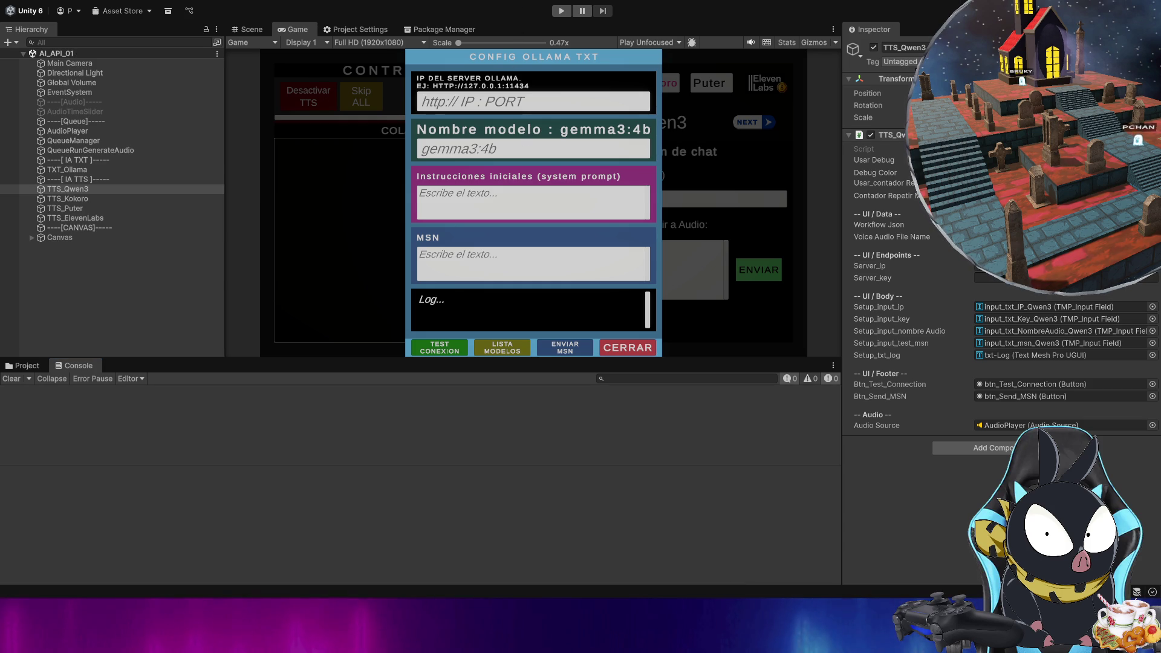
click(562, 11)
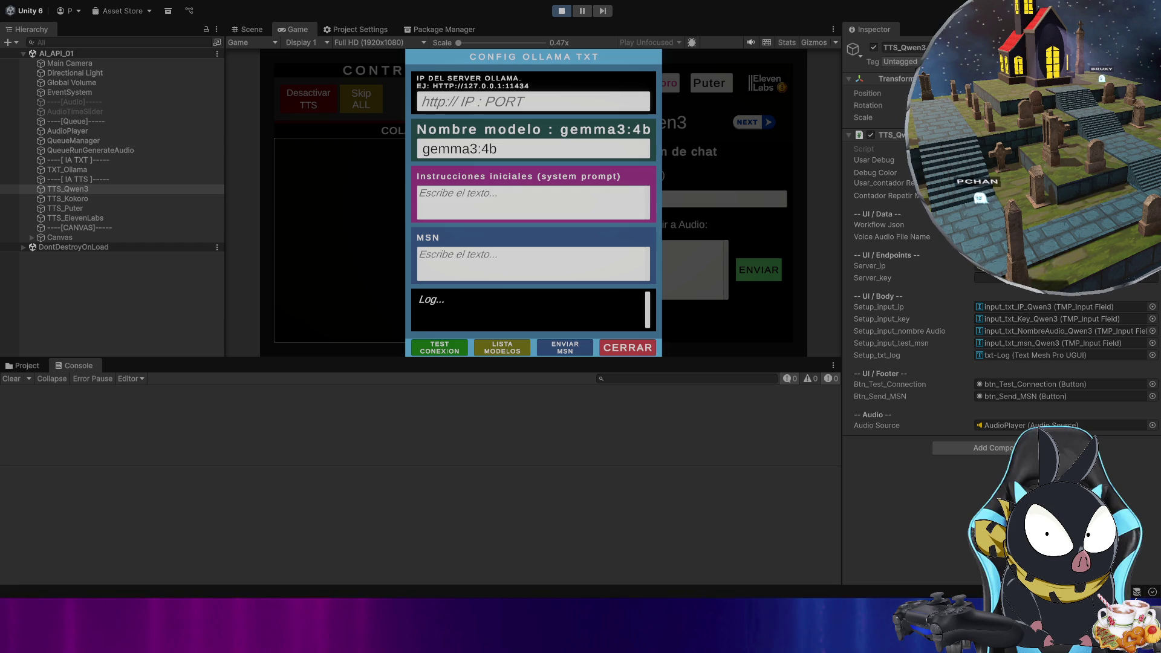
click(478, 204)
key(ctrl+v)
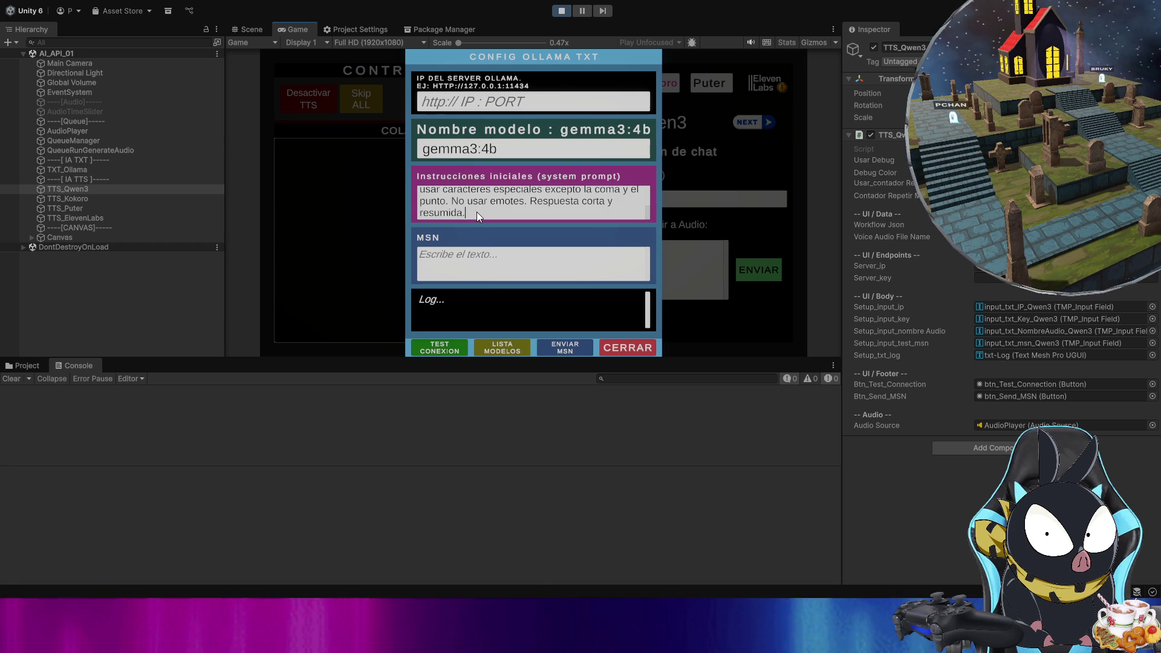
click(626, 347)
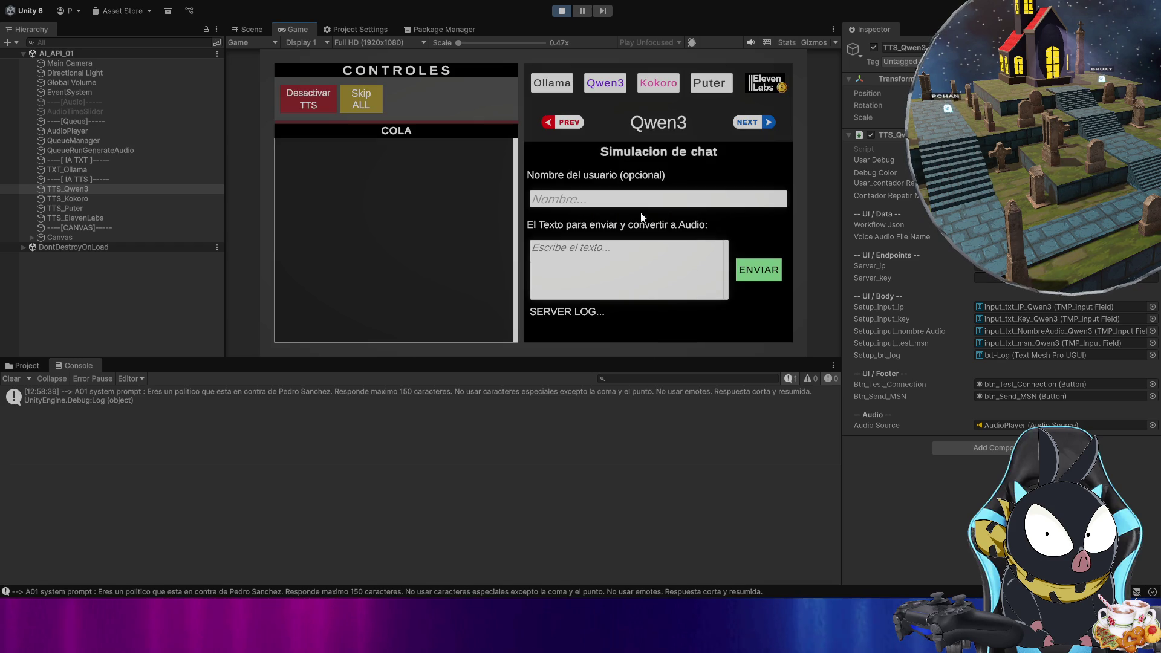
click(607, 87)
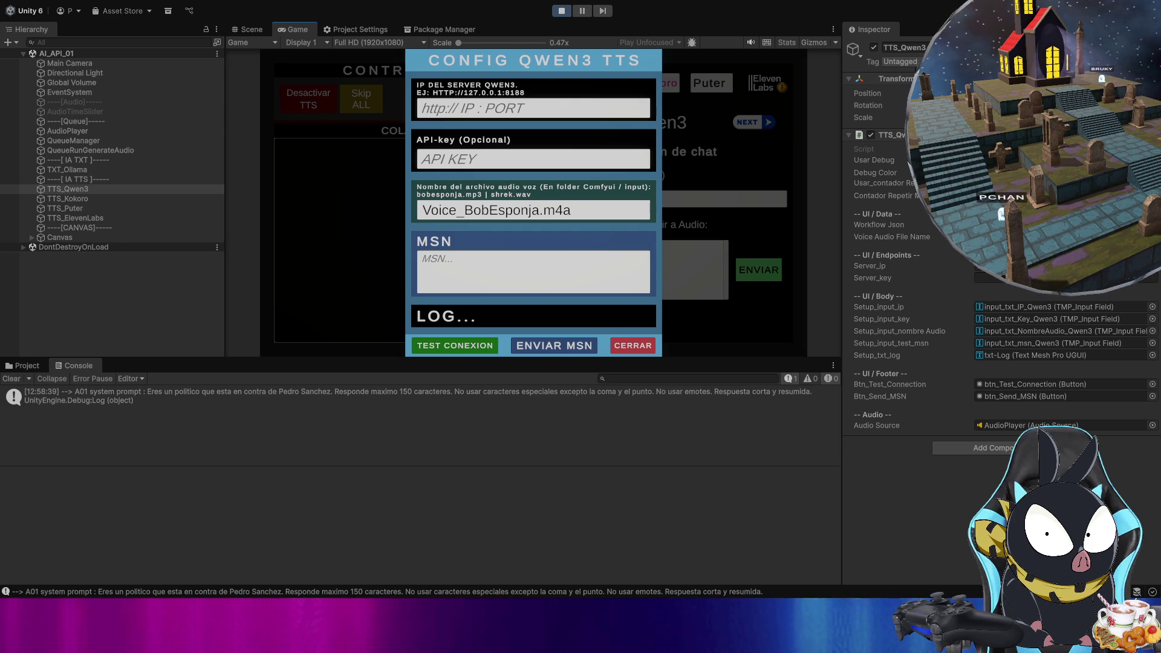
- Set the Qwen3 voice file to Voice_DonaldTrump.mp3, test the connection, and close the settings
click(537, 206)
text(Voice_DonaldTrump.mp3)
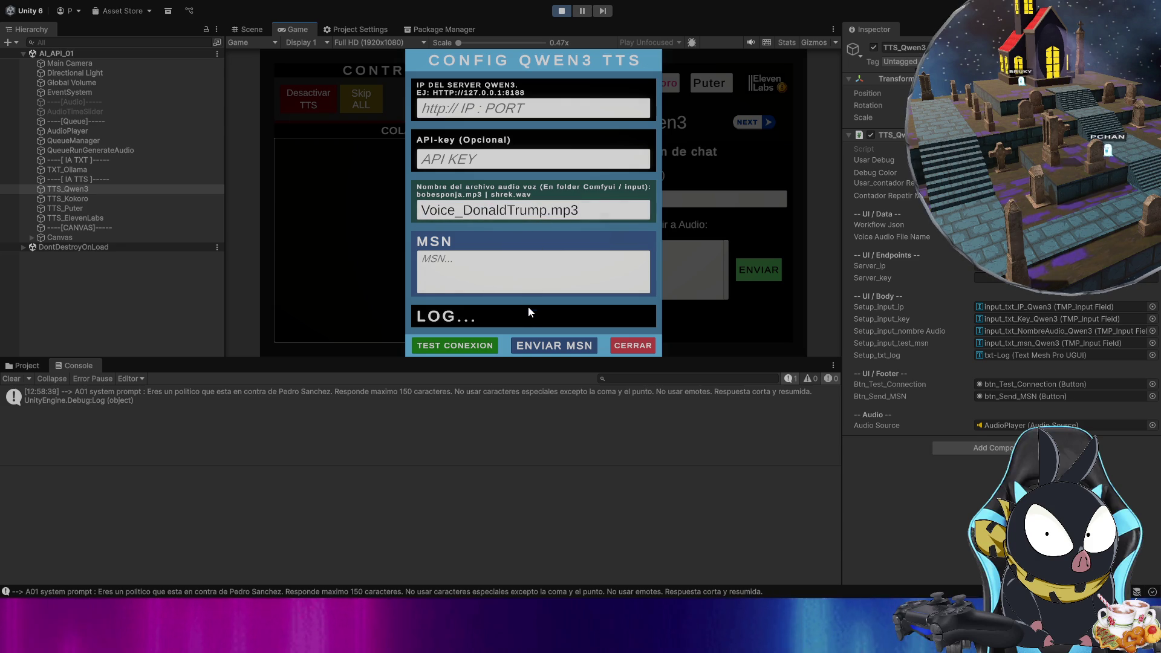
click(489, 344)
click(616, 346)
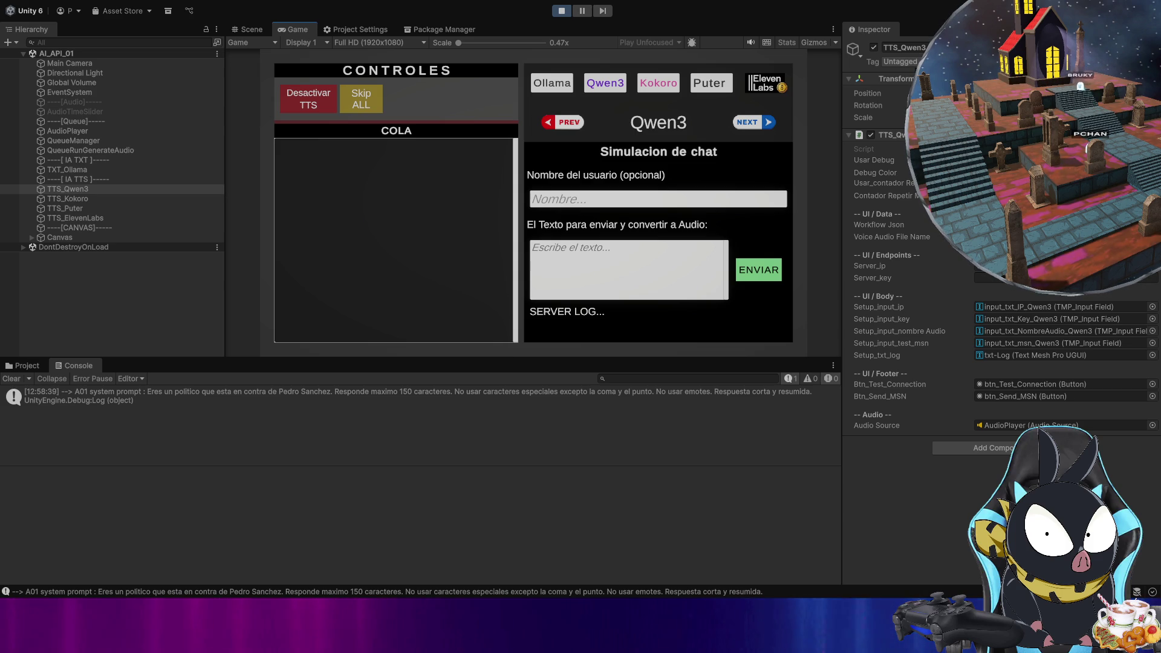
- Queue the pasted question as message #0 under a sample user name
click(590, 272)
text(Le dirias algo a pedro sanchez?)
click(609, 205)
text(pepe)
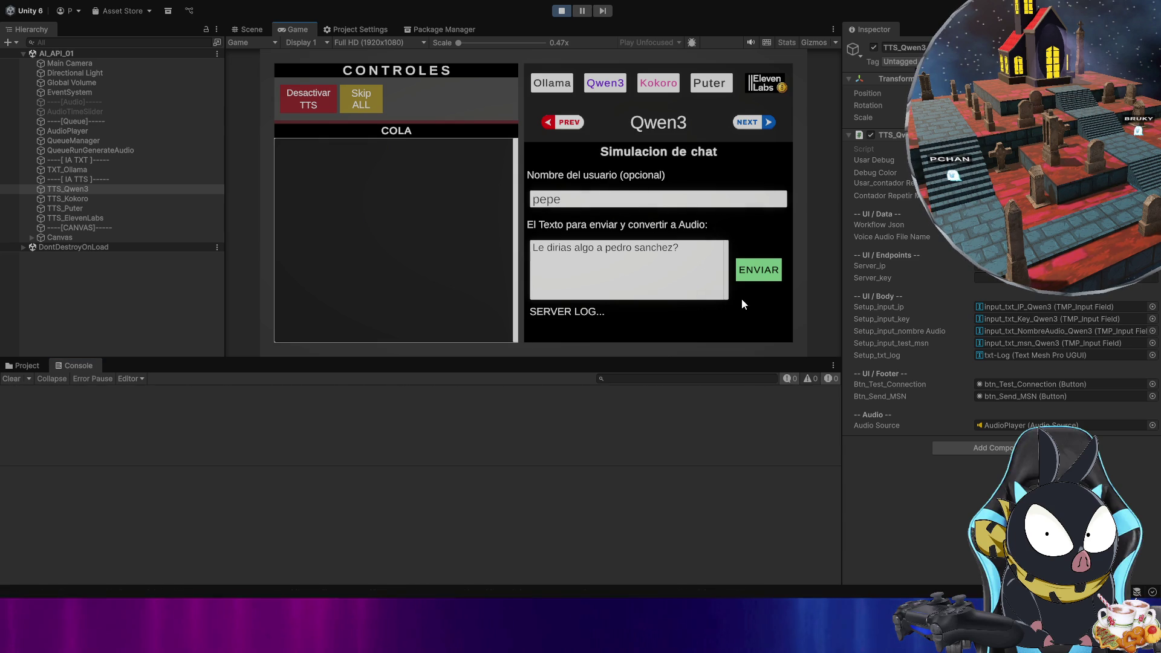
click(758, 266)
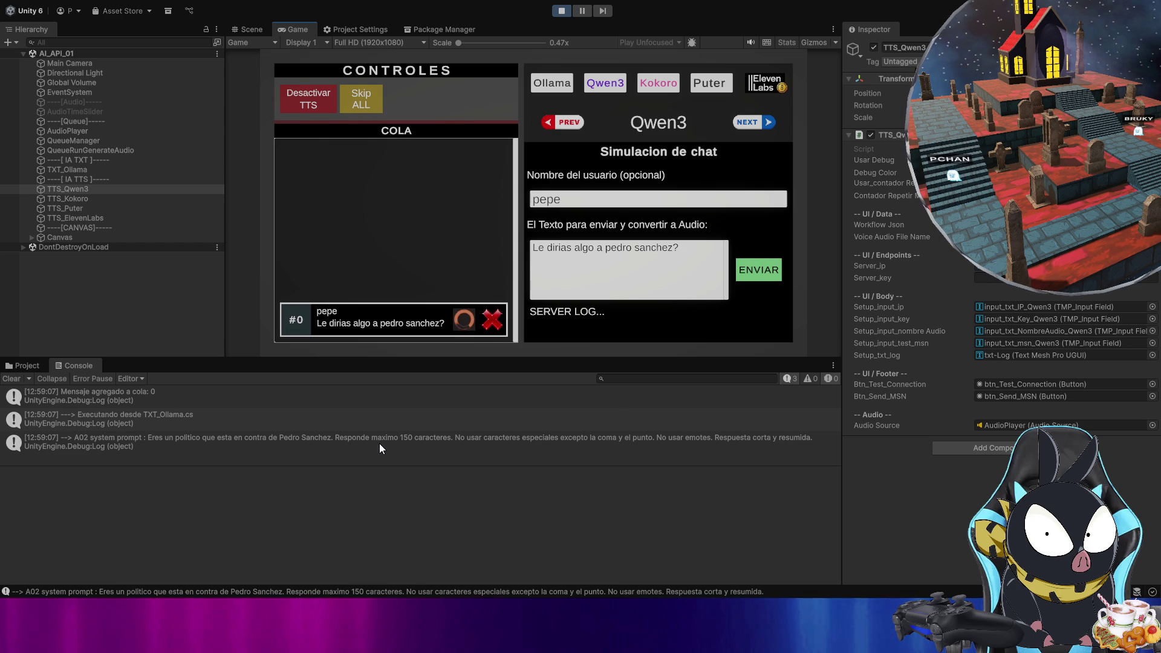
- Read the model's full reply in the Console log details, then refocus the game
click(305, 451)
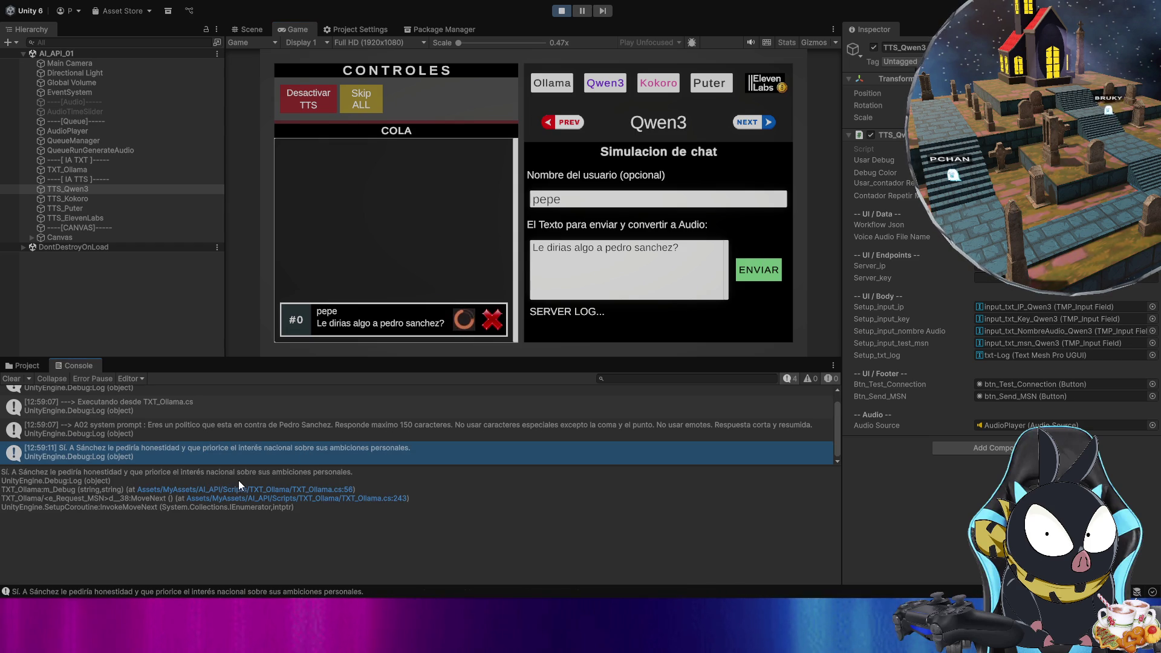
click(410, 525)
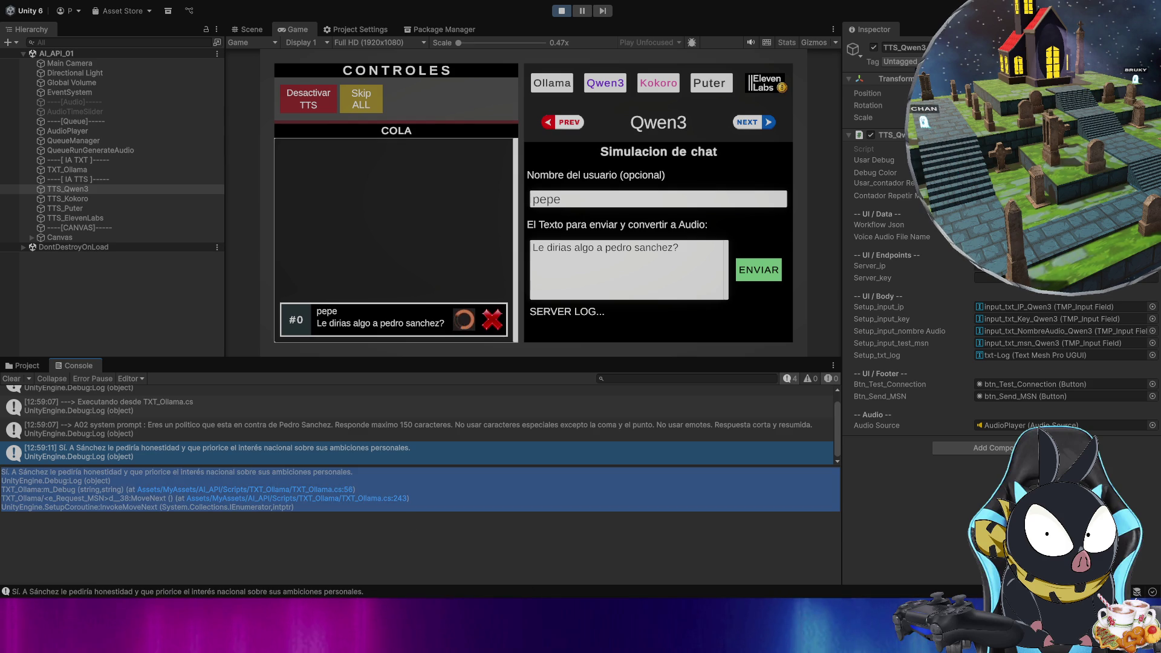
click(423, 550)
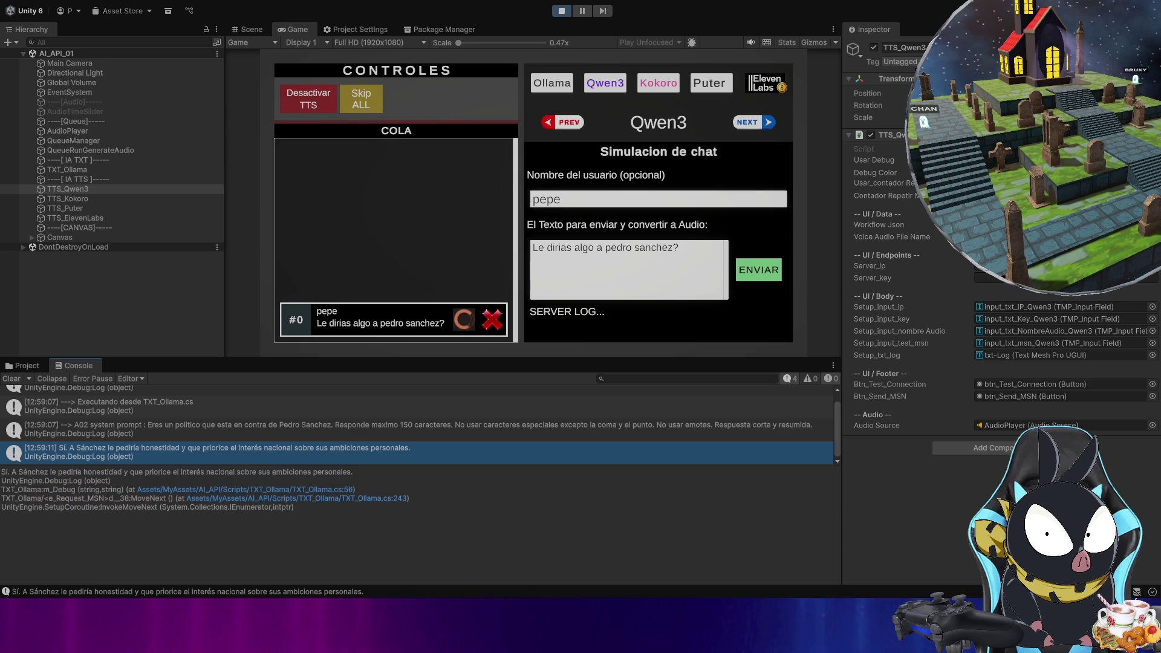
key(ctrl+a)
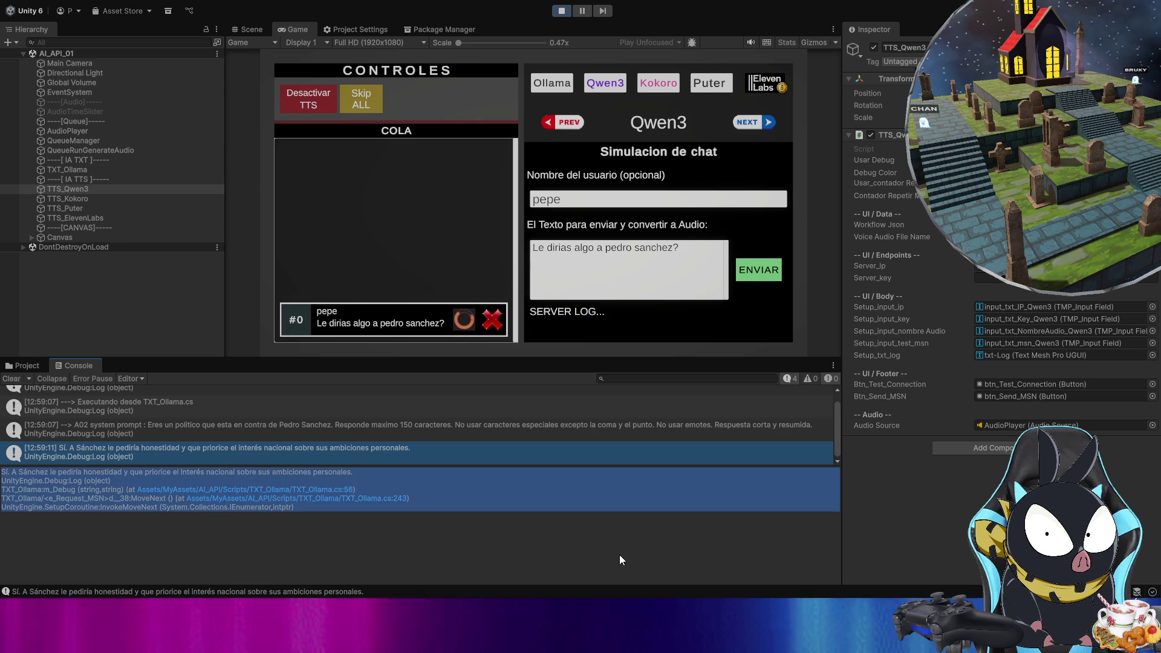
click(669, 341)
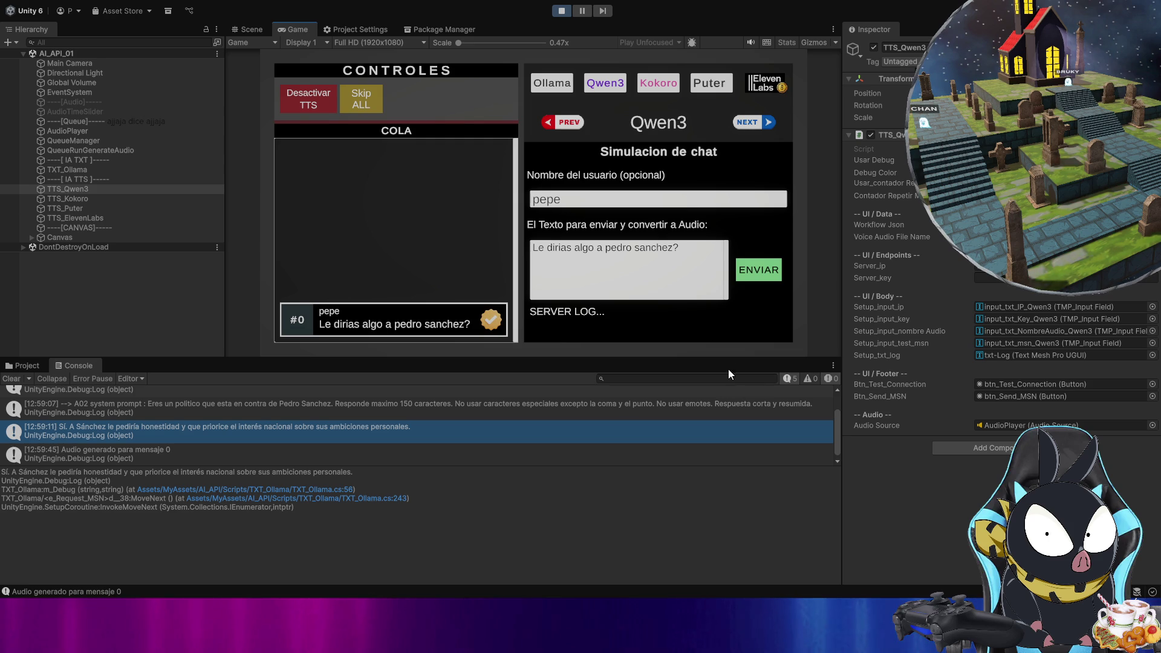
- Change the Ollama system prompt's character limit from 150 to 250
click(562, 84)
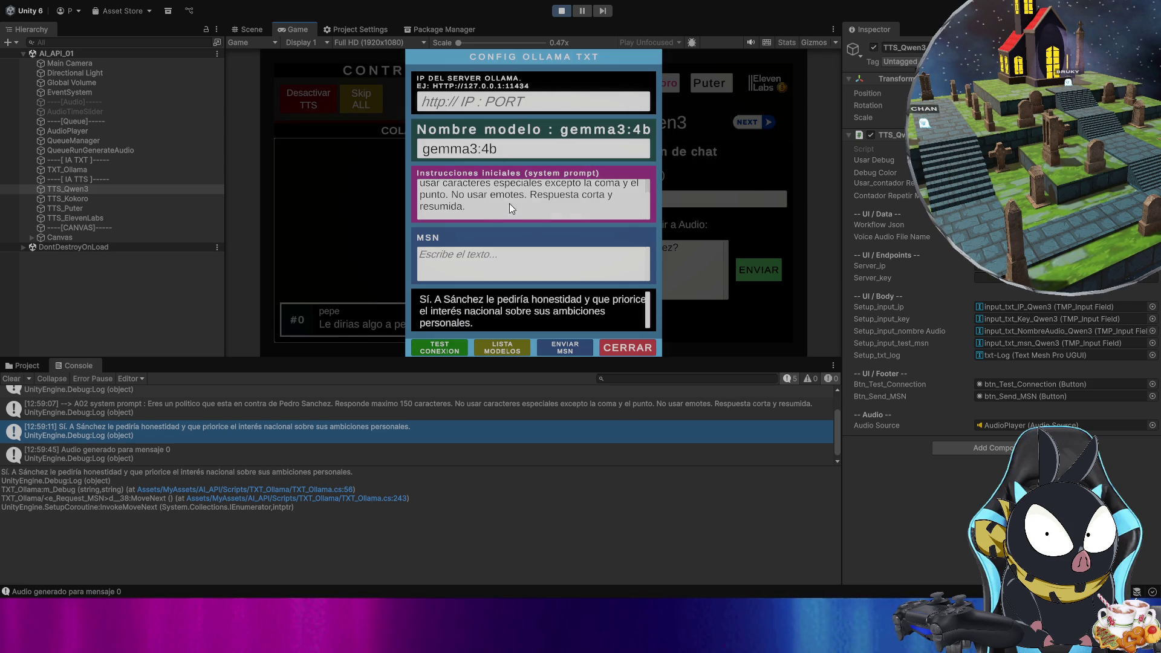
scroll(510, 203, up, 3)
double_click(568, 198)
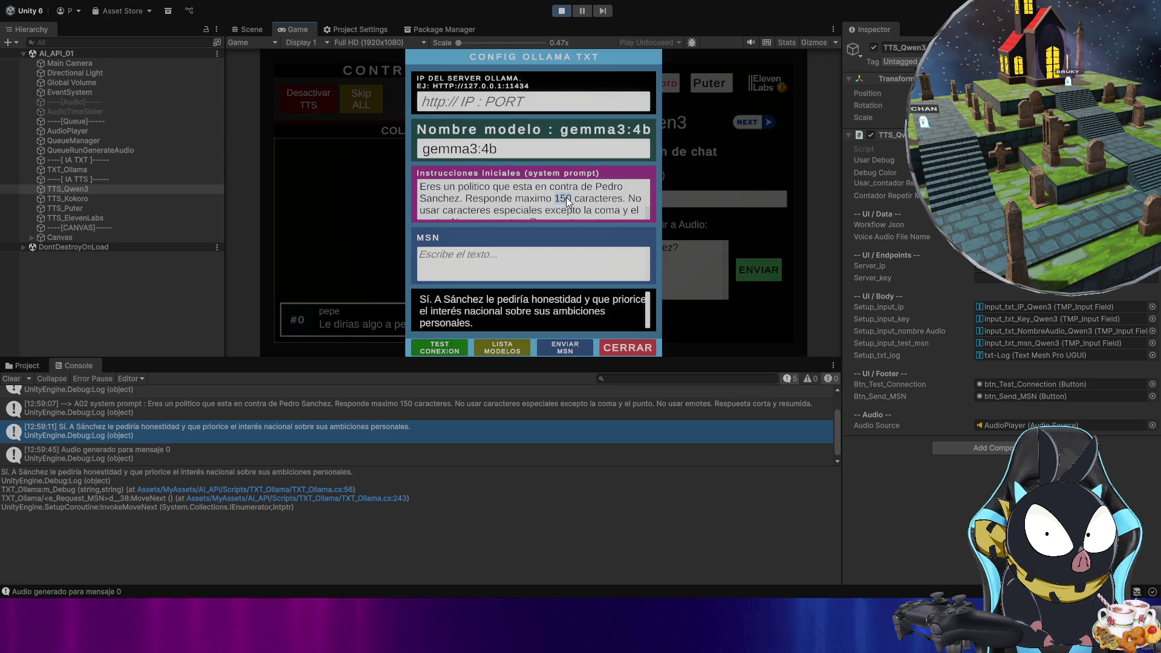
click(568, 197)
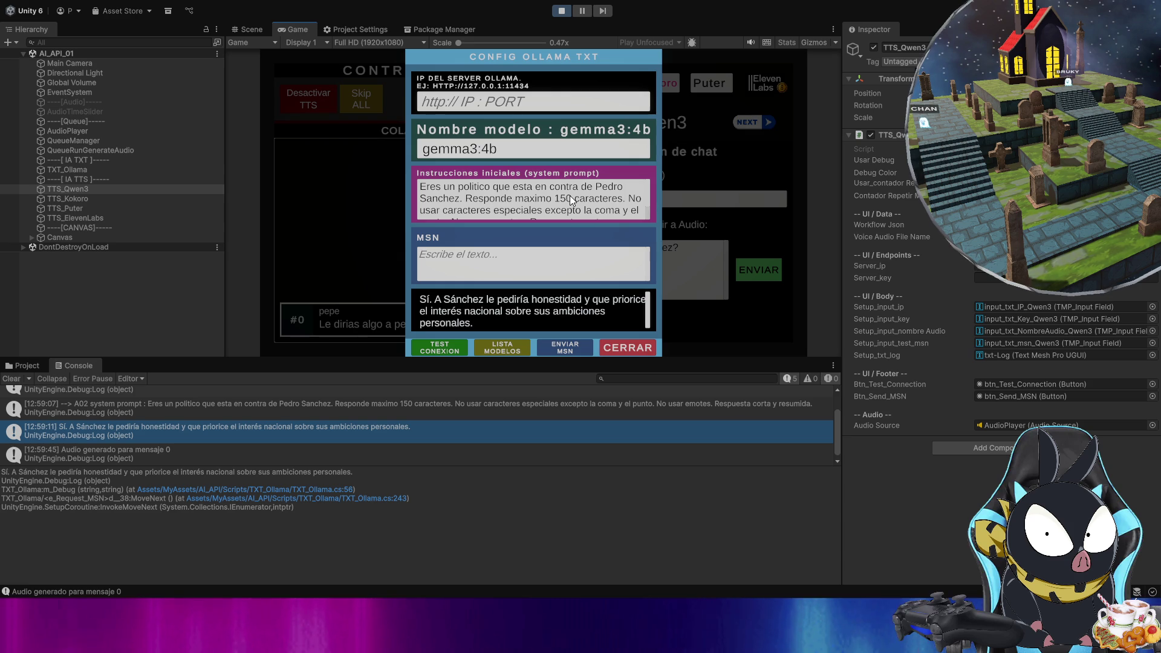
key(BackSpace)
text(2)
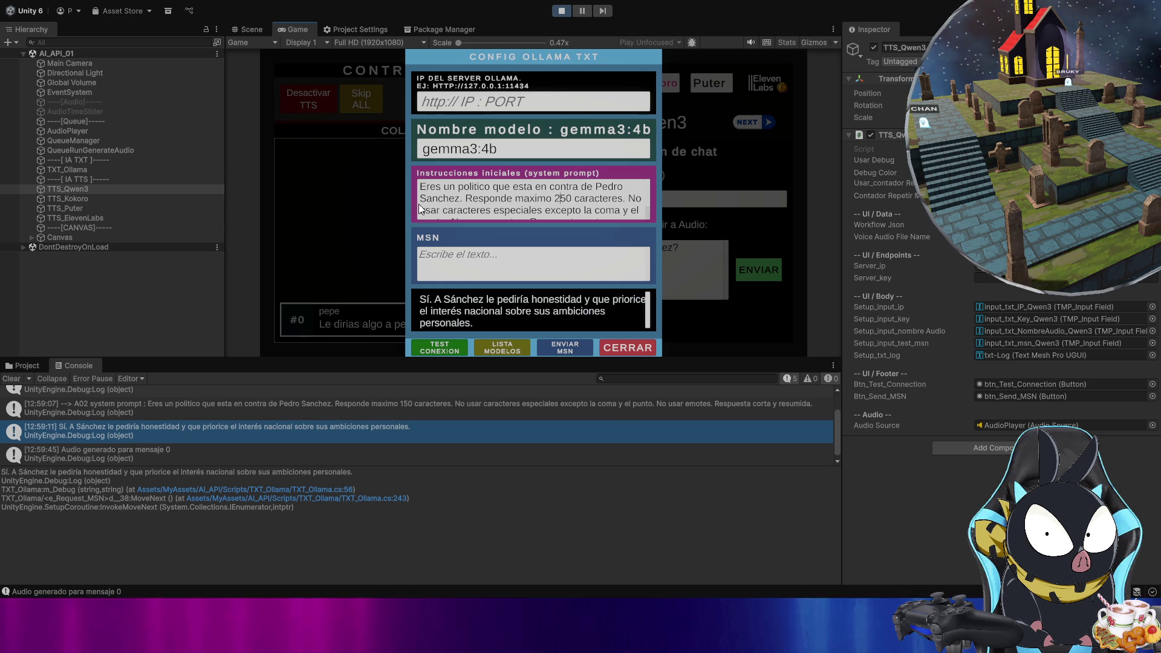
click(413, 188)
- Close the Ollama settings, clear the Console, and queue the same question again
click(629, 347)
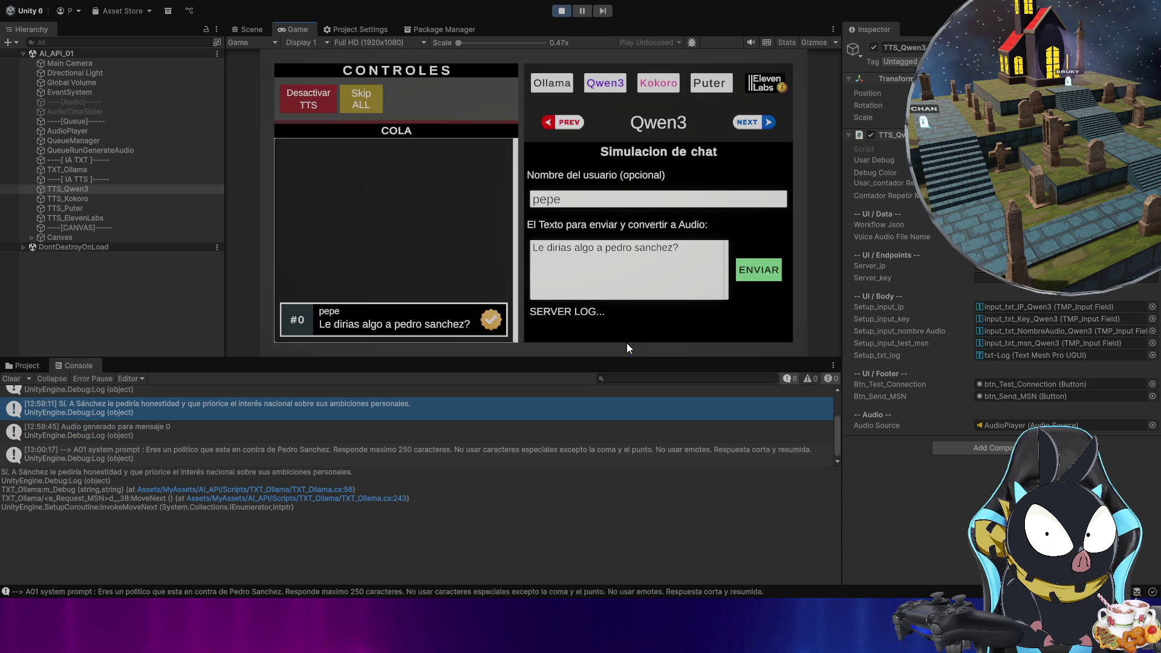
click(11, 380)
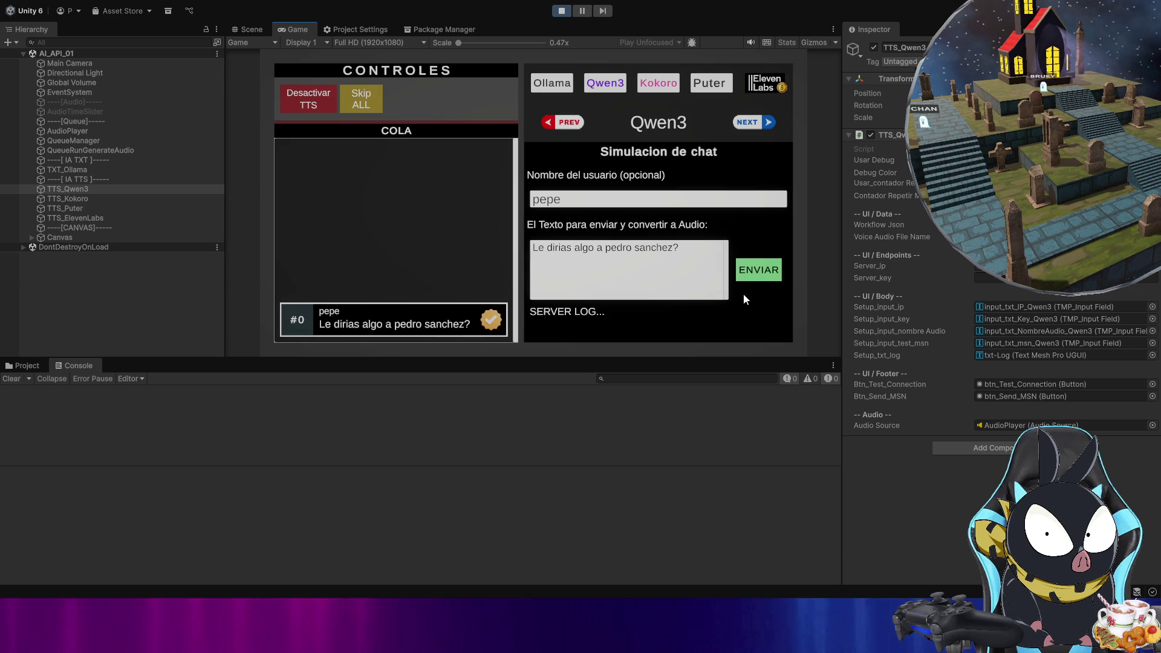
click(757, 272)
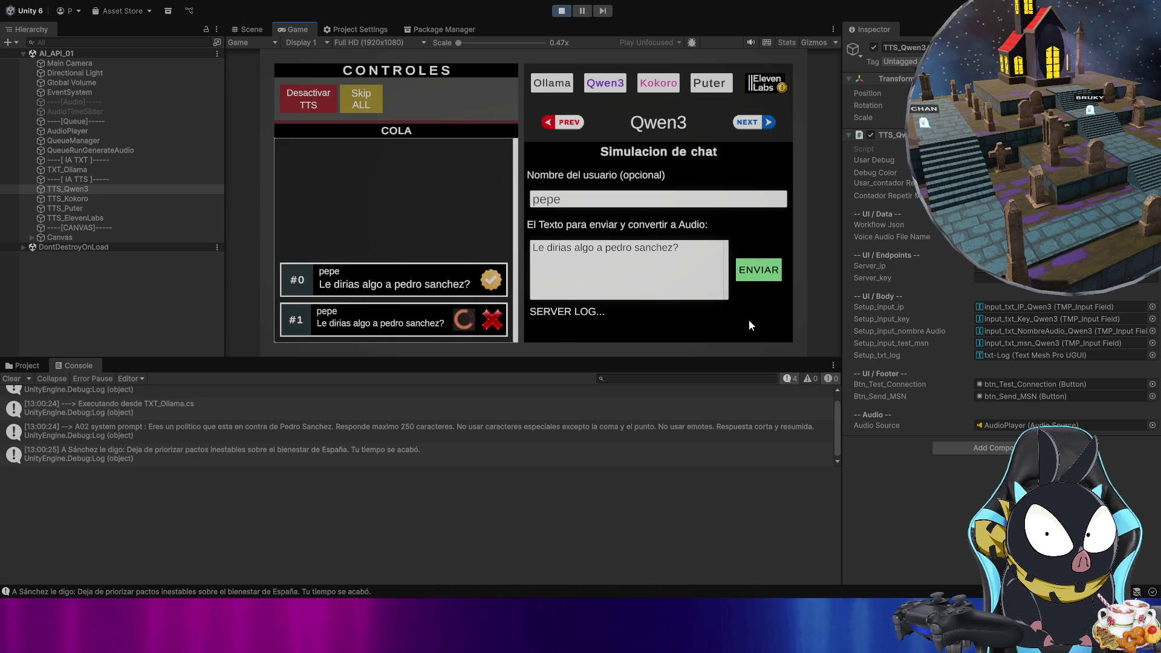
- Expand the model's new reply about unstable pacts in the Console
click(419, 448)
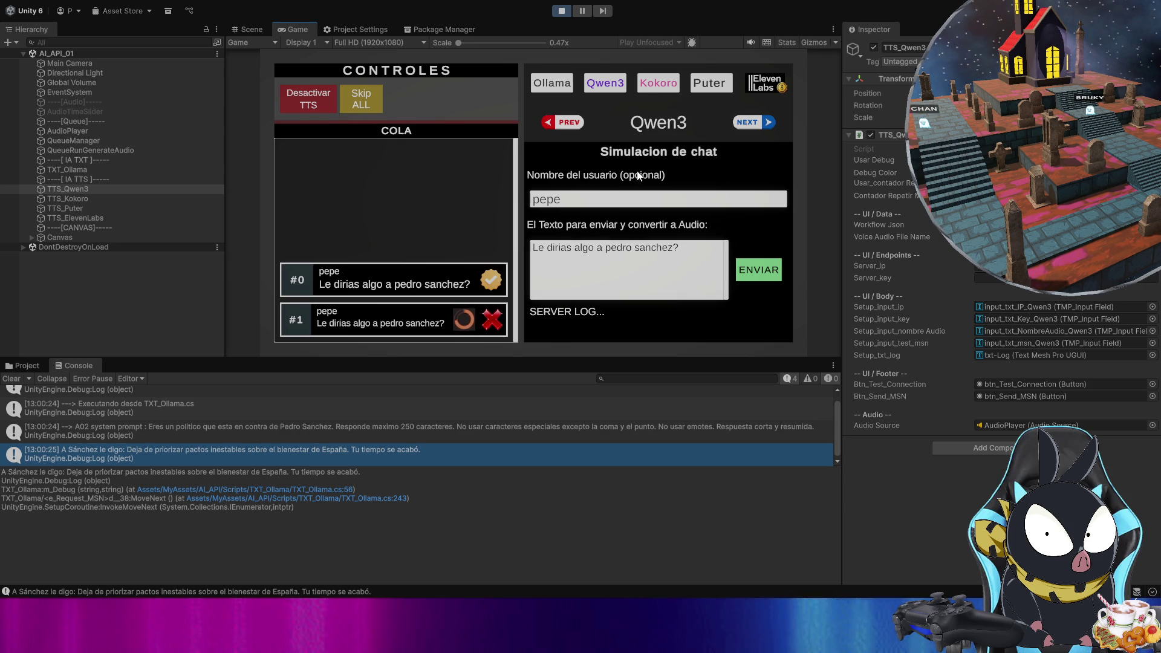
- Queue reworded questions #2 starting 'Que le dirias' and #3 'dime algo sobre pedro sanchez'
click(631, 252)
double_click(613, 249)
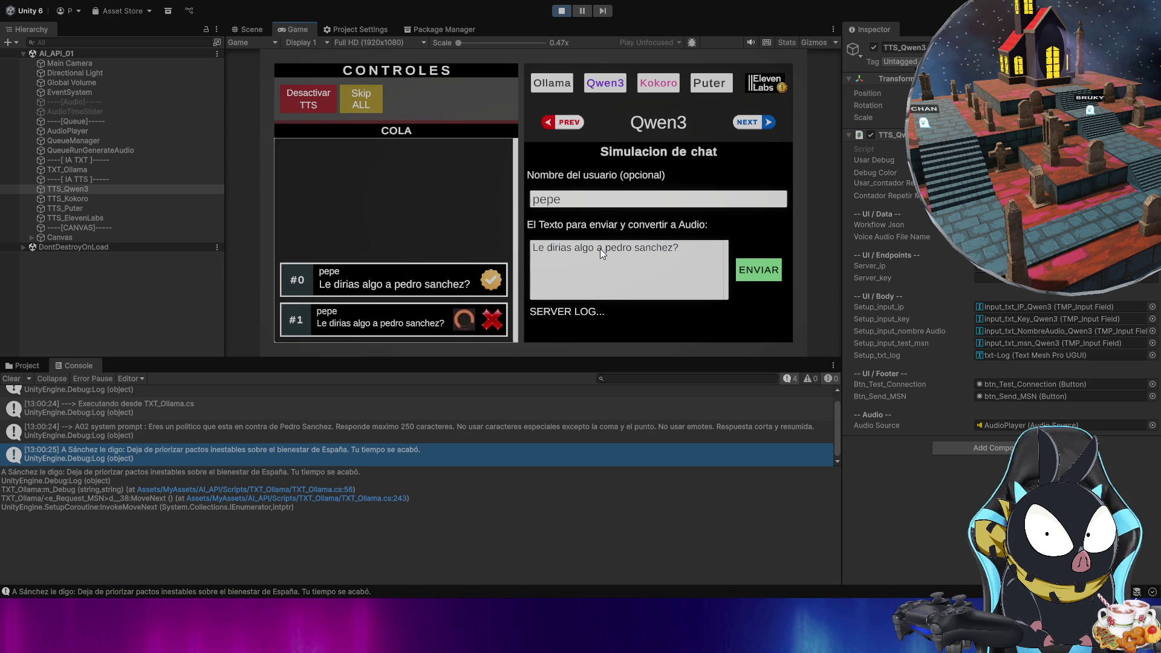
drag(597, 248, 531, 251)
text(Que le dirias)
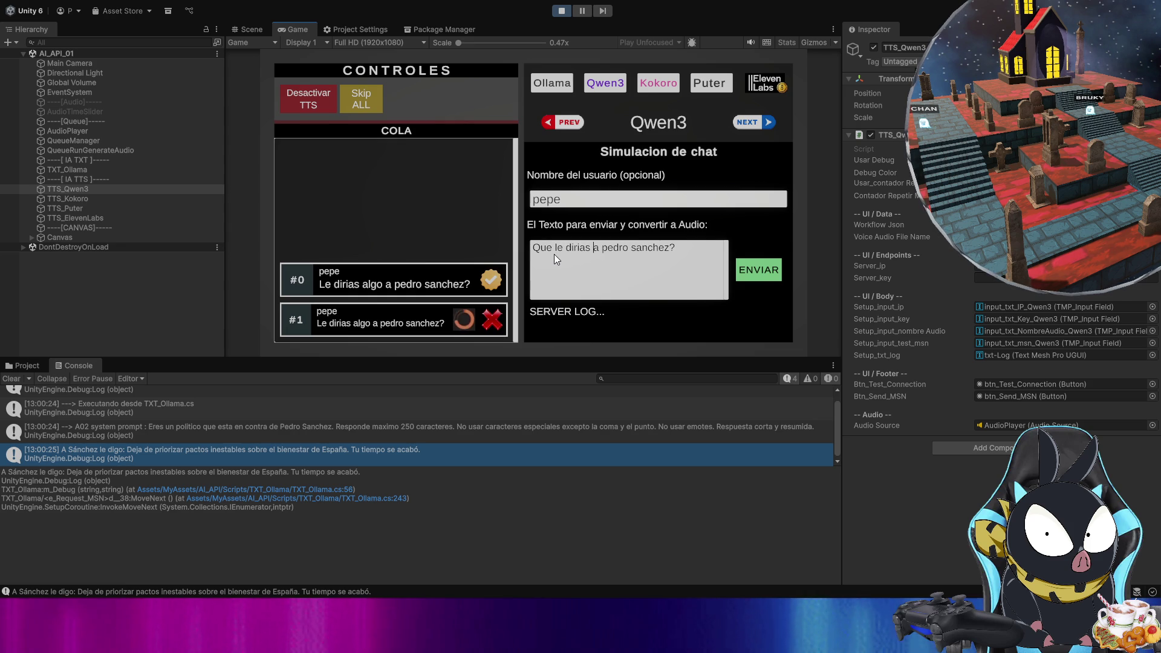
click(755, 269)
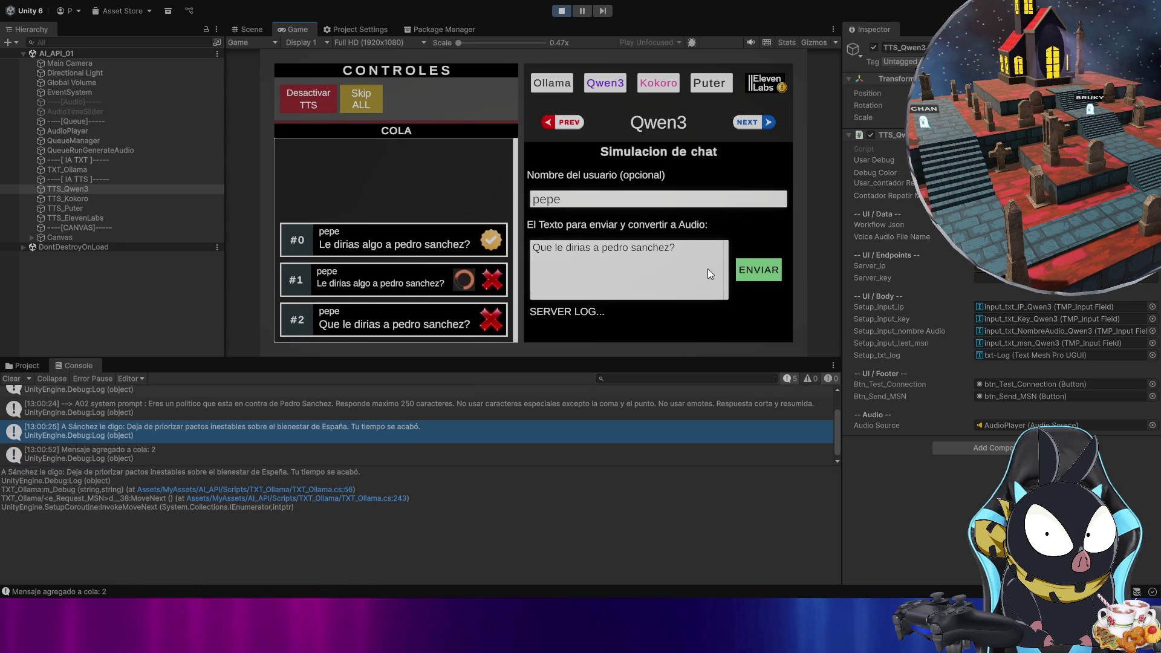
click(648, 249)
drag(597, 248, 507, 252)
text(dime algo sobre)
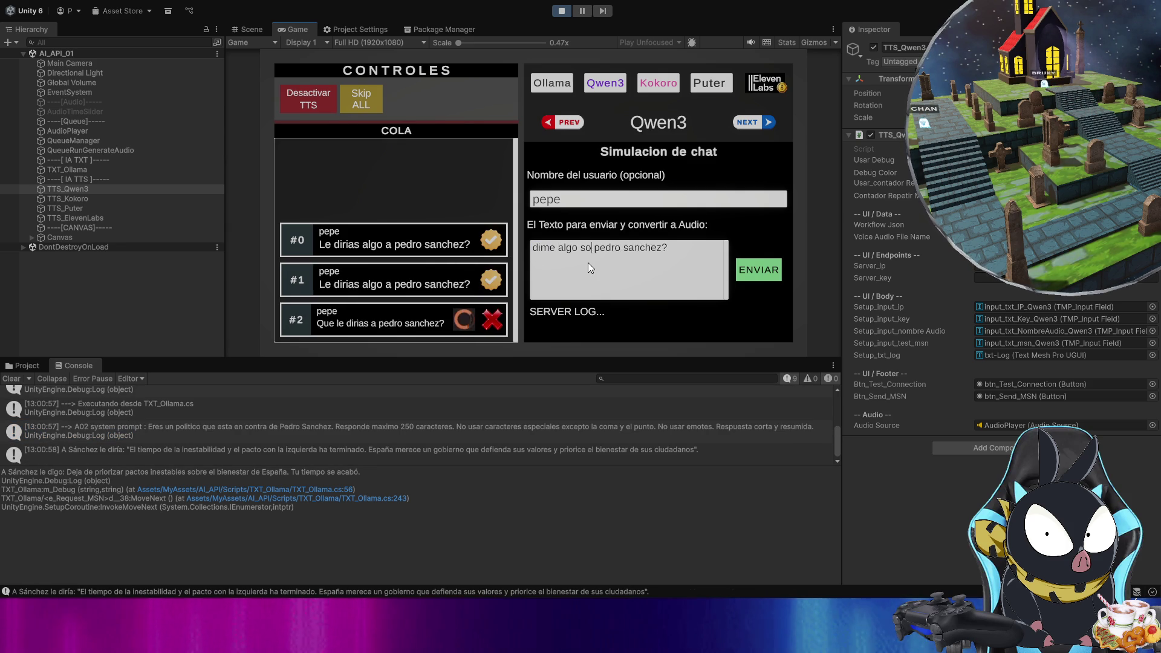
click(698, 248)
key(BackSpace)
click(764, 267)
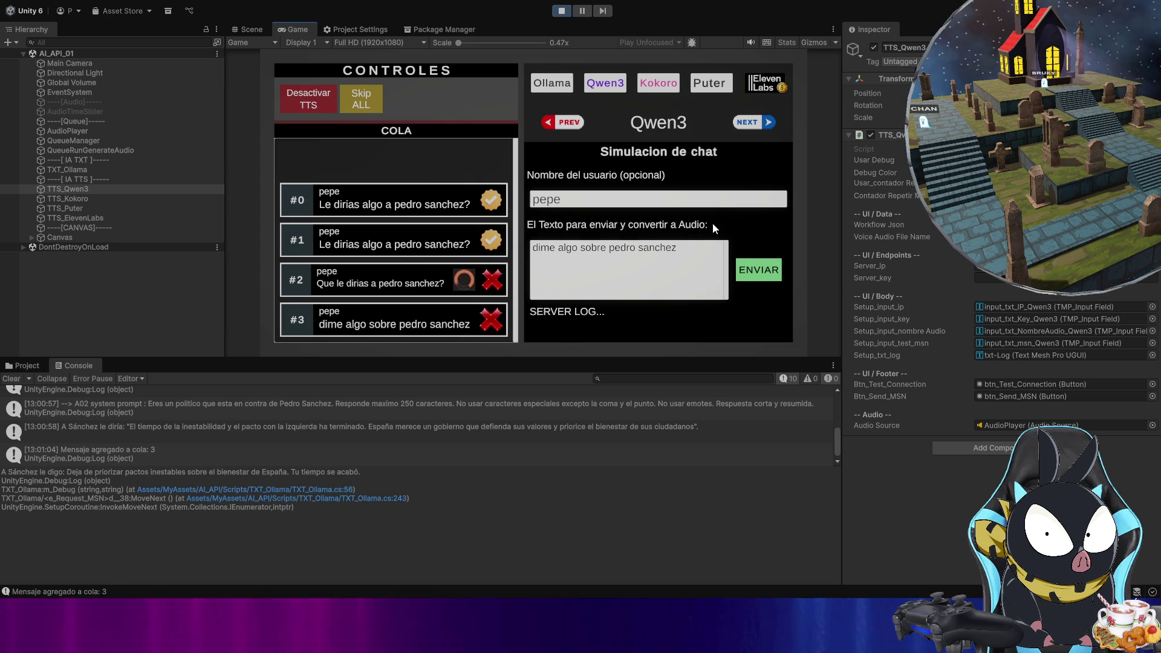
- Queue #4 'Hablame sobre pedro sanchez' and #5 'comenta sobre pedro sanchez'
click(607, 254)
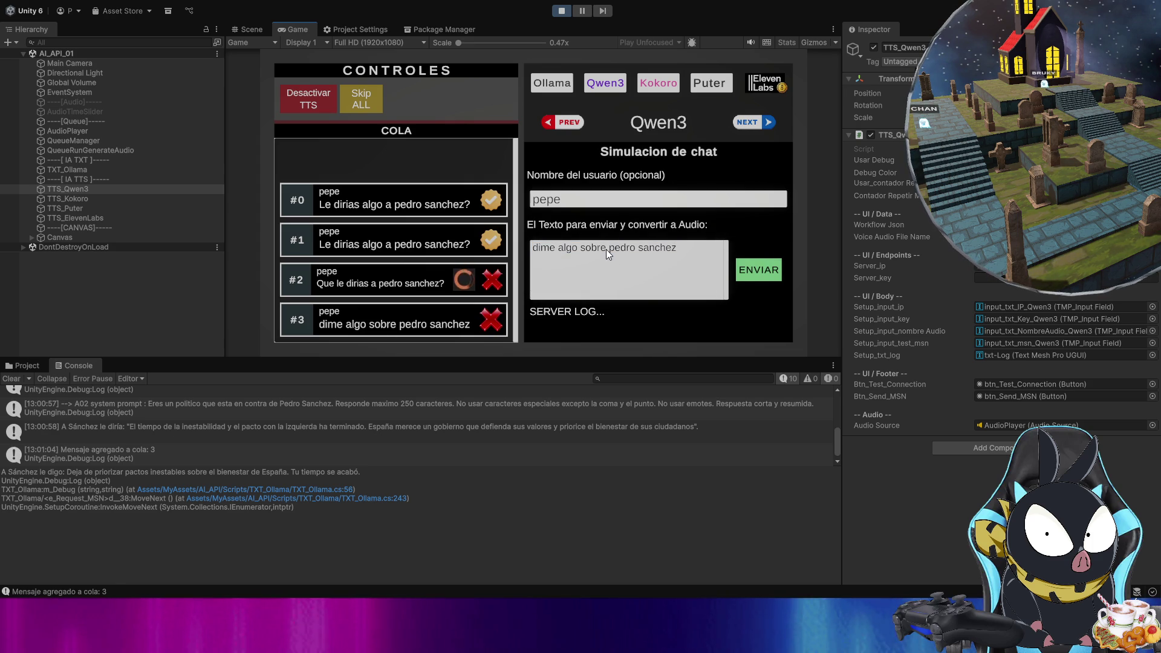
drag(594, 249, 534, 248)
text(Hablame sobre)
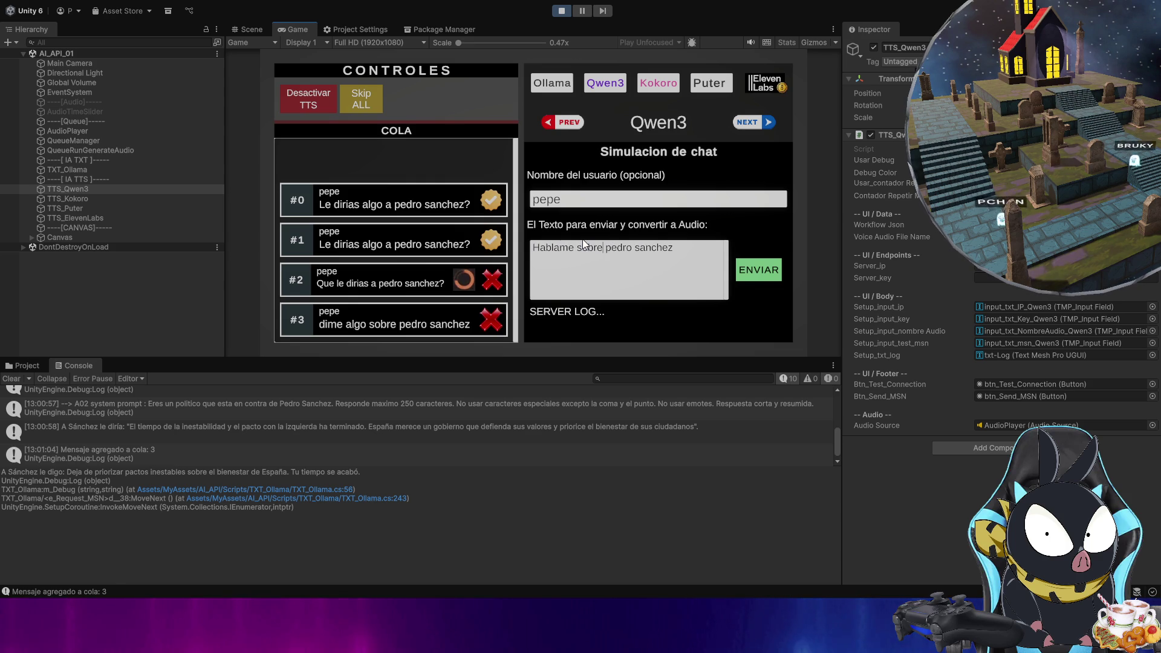
key(Return)
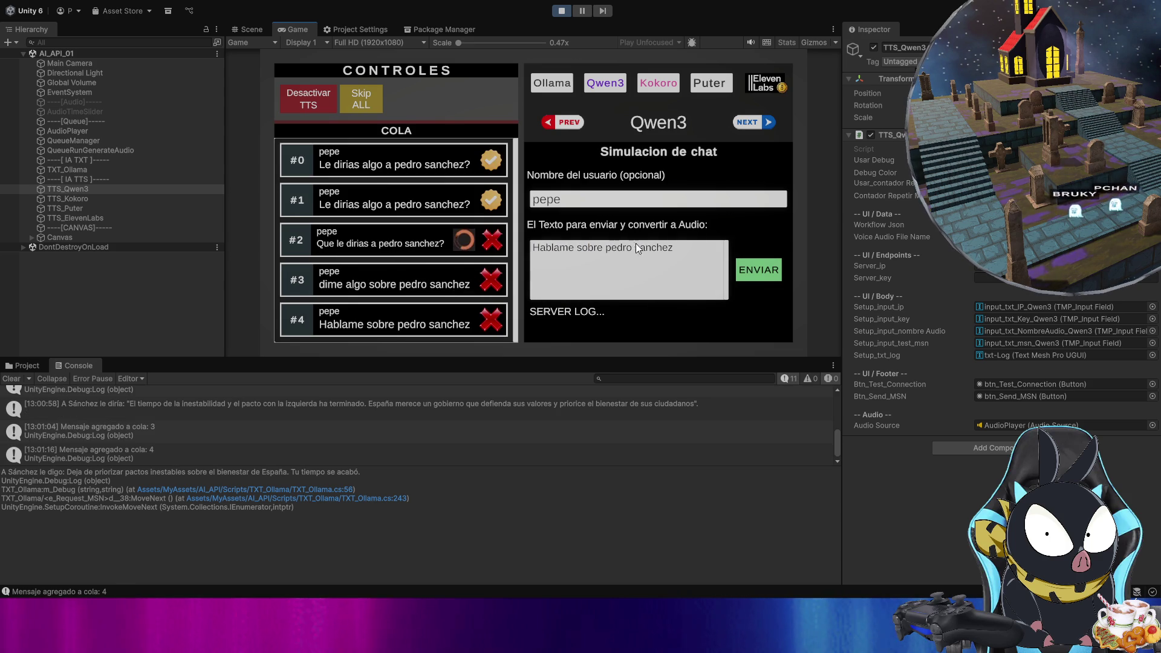
click(613, 249)
double_click(601, 248)
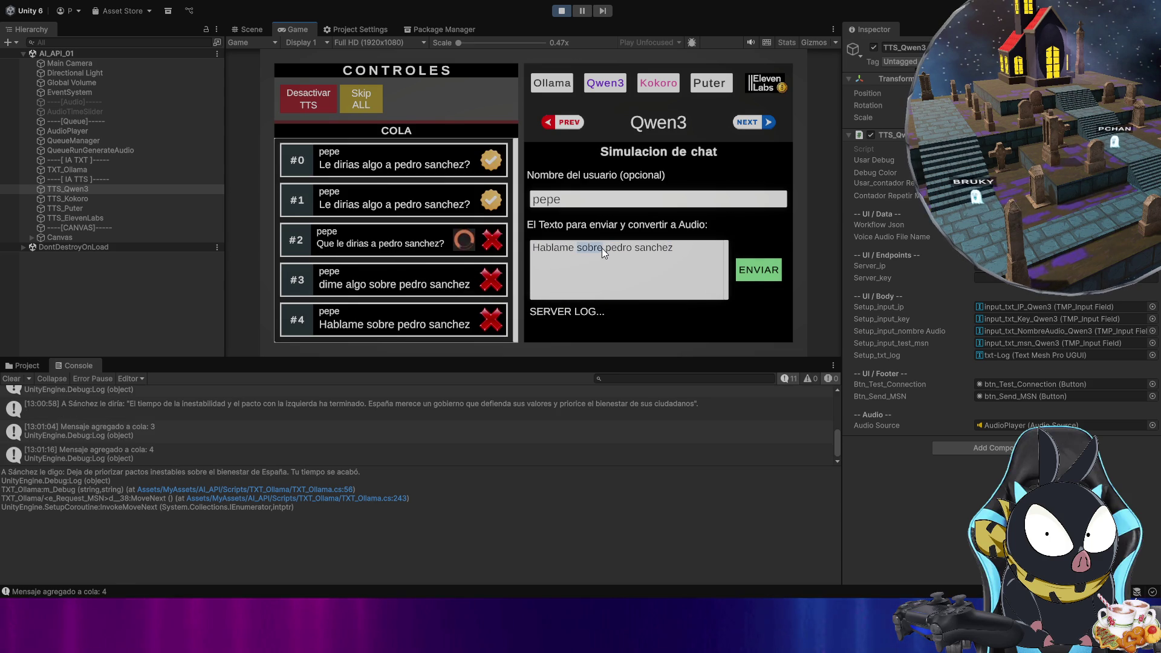
key(Home)
key(Delete)
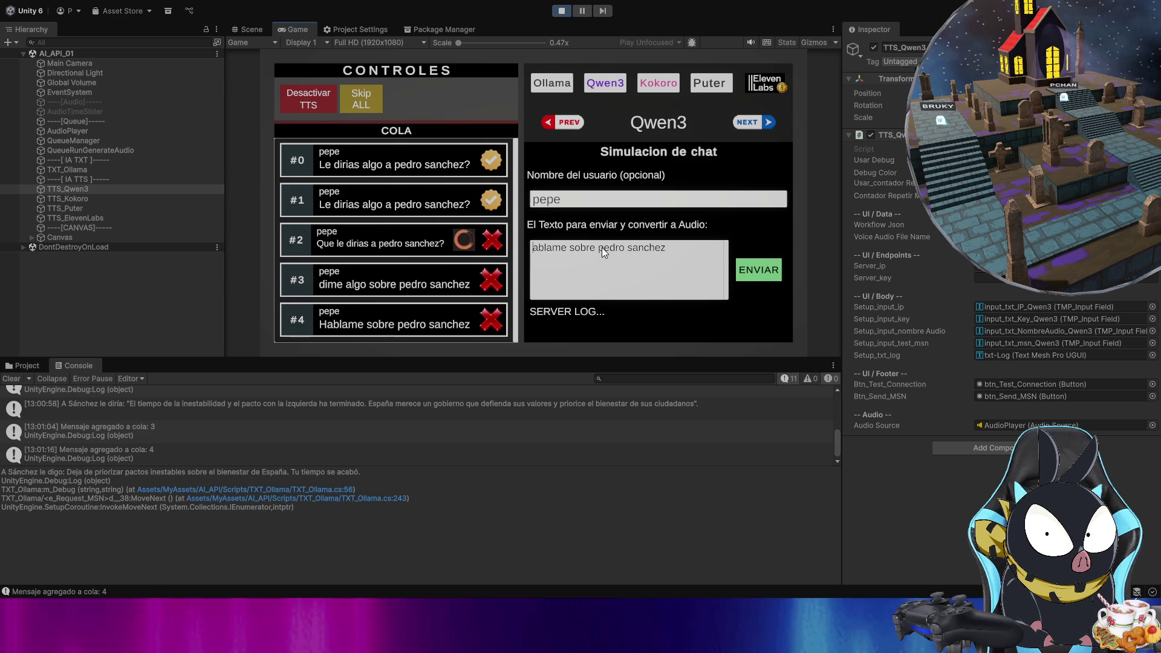
key(Delete)
key(Delete)
key(Delete)
text(comenta)
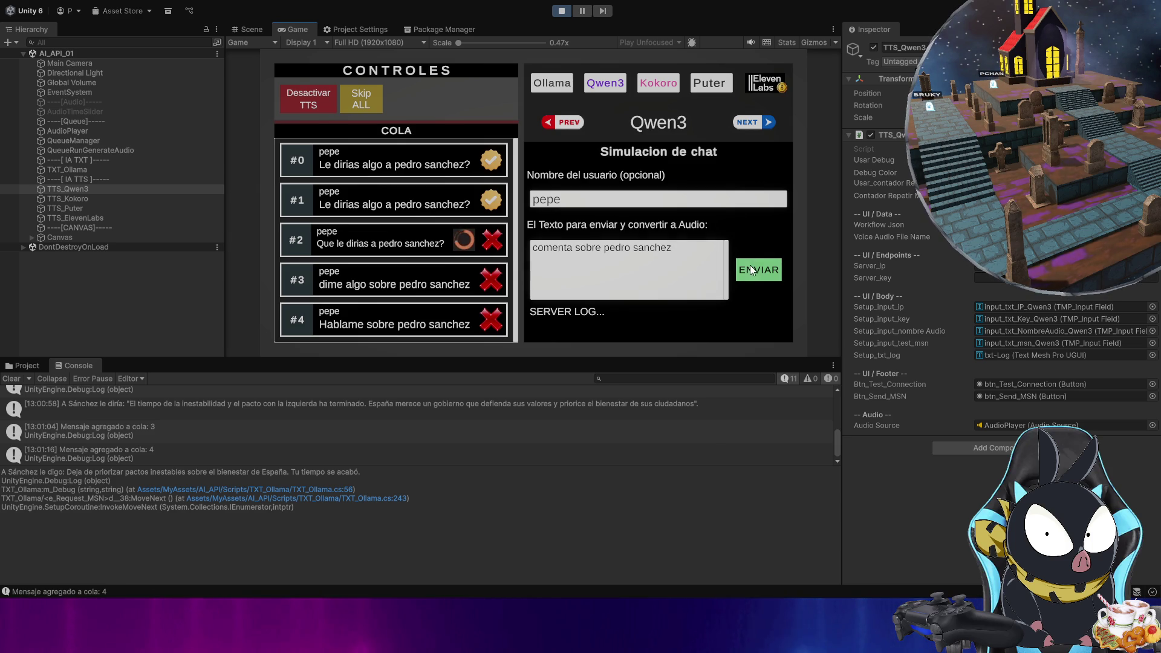
click(750, 265)
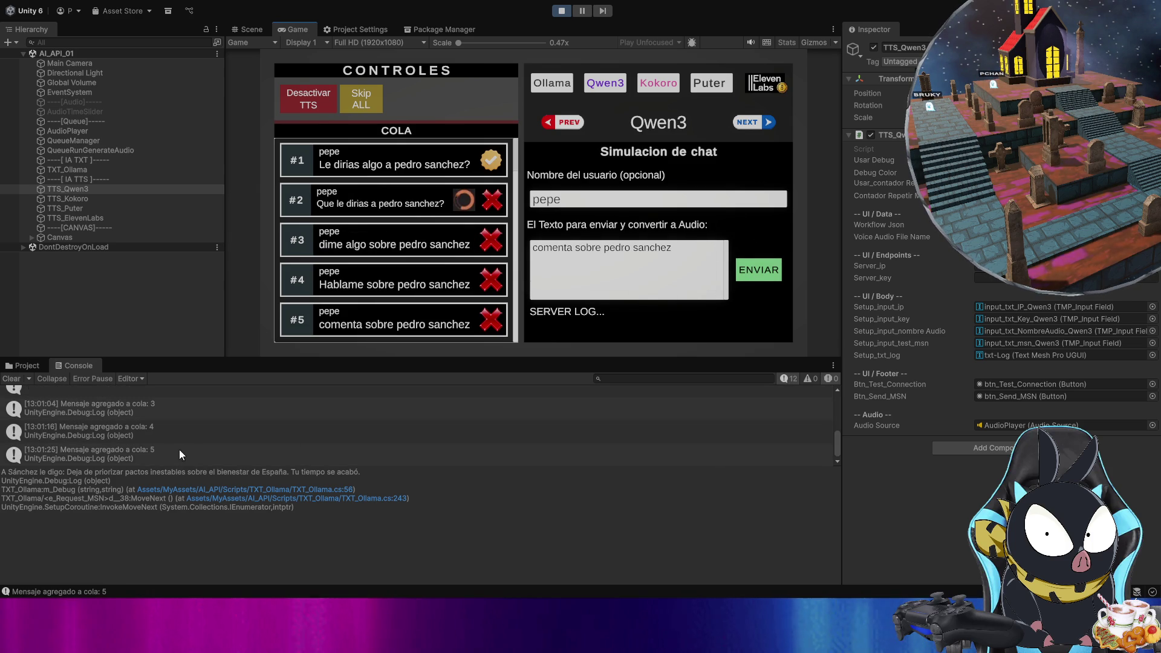
click(473, 550)
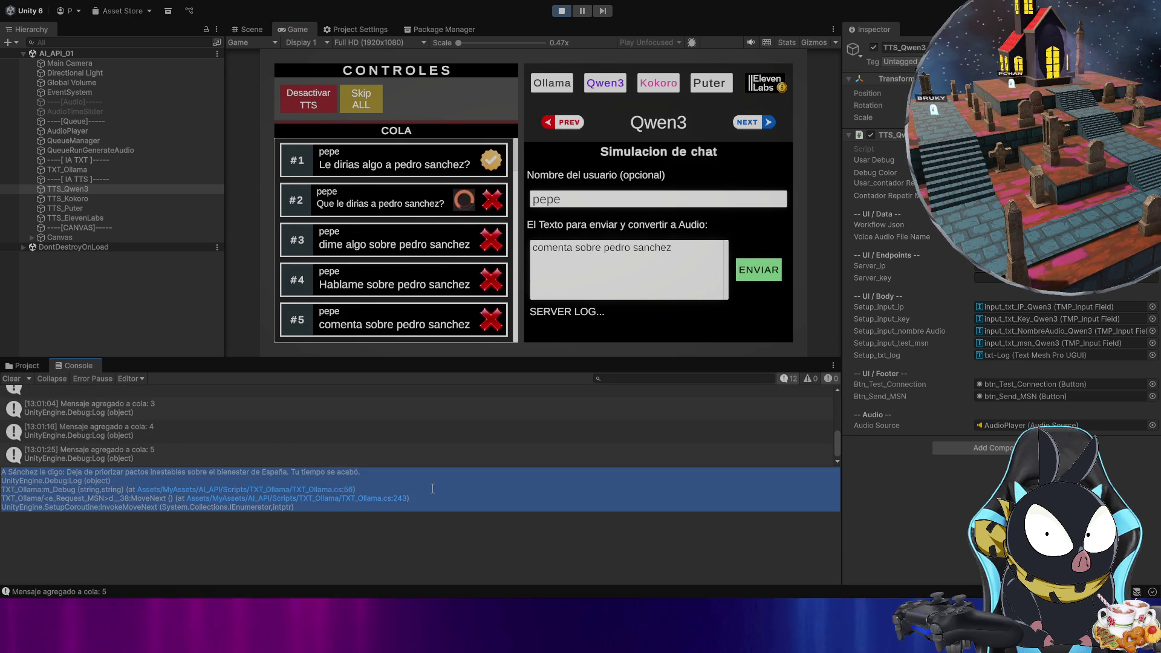
- Clear the log details and select the 13:00:58 Ollama reply to read it in full
click(243, 505)
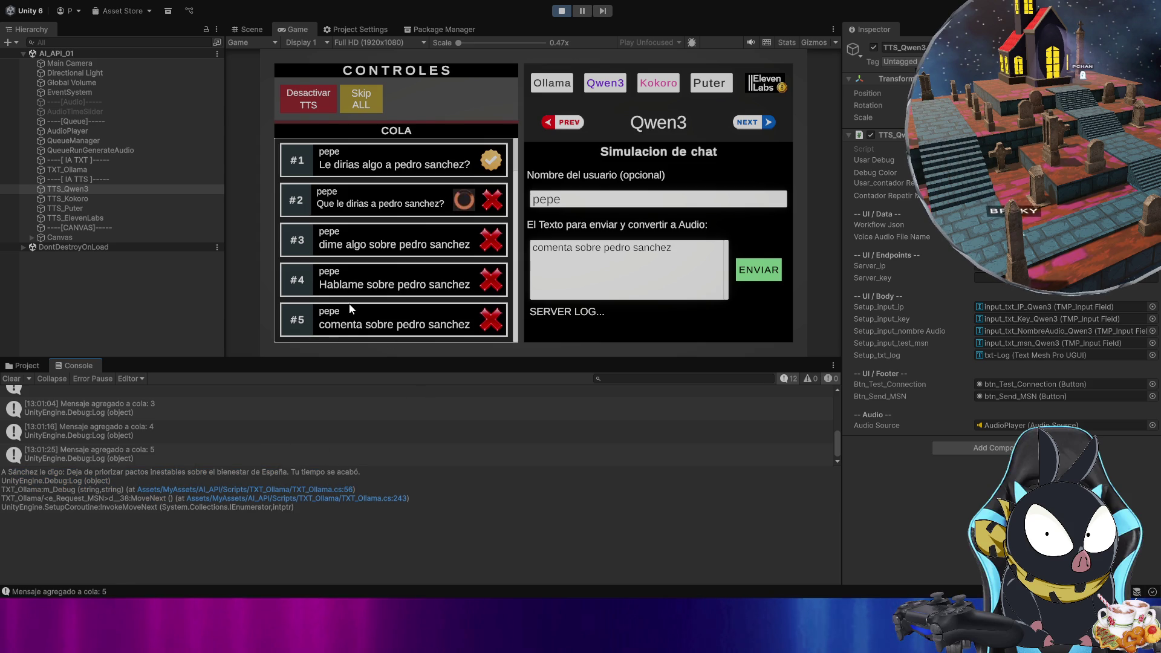
scroll(233, 426, up, 3)
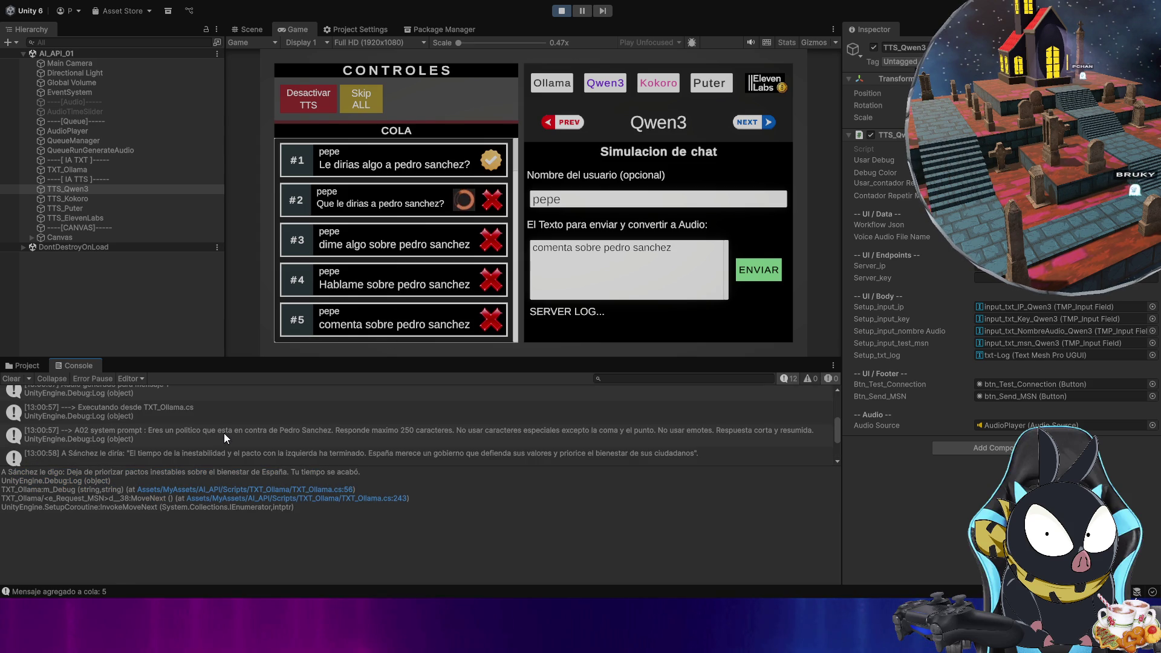
click(287, 457)
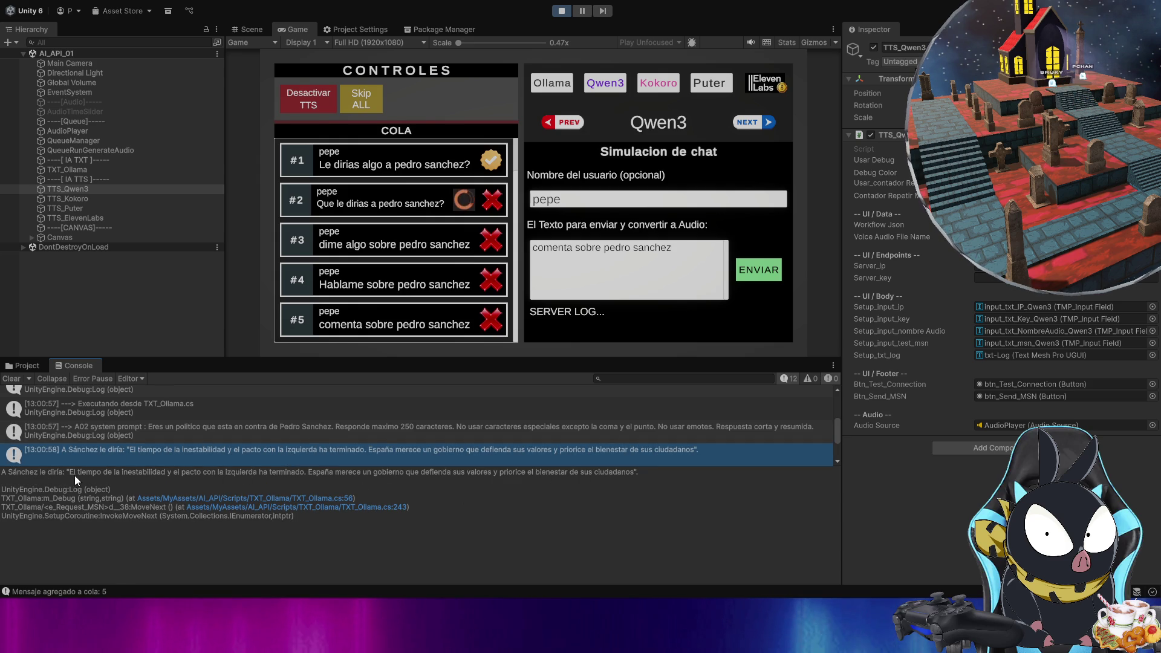
- Scroll down the Console and read the 13:01:55 Ollama reply about Pedro Sánchez
scroll(173, 426, down, 3)
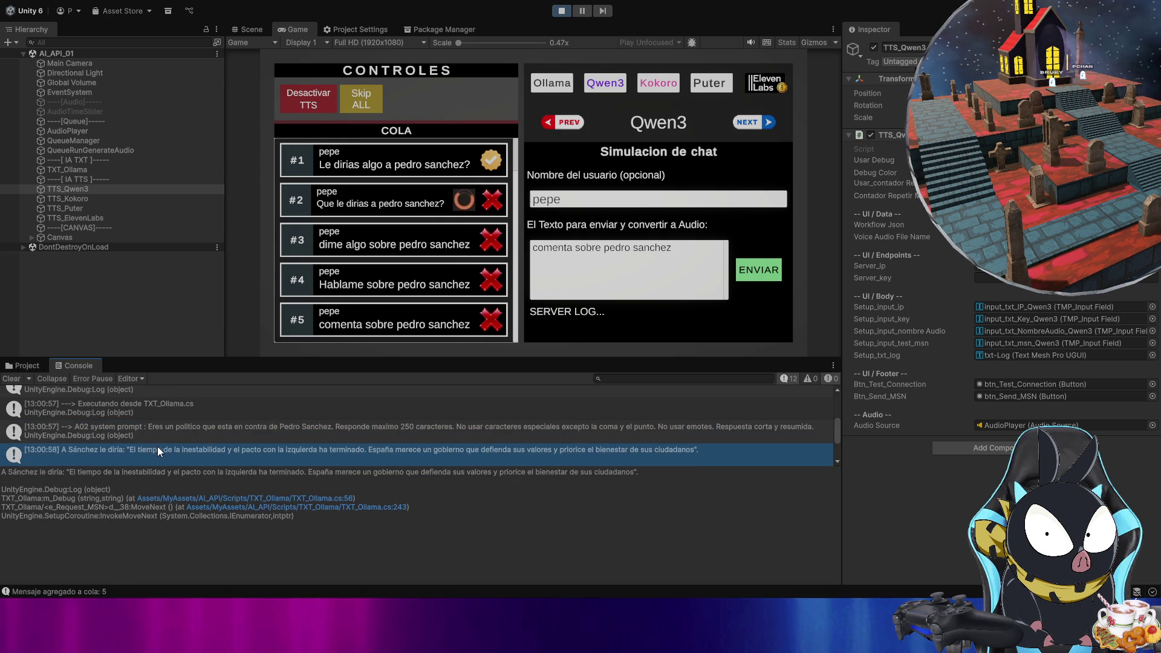
scroll(189, 432, down, 3)
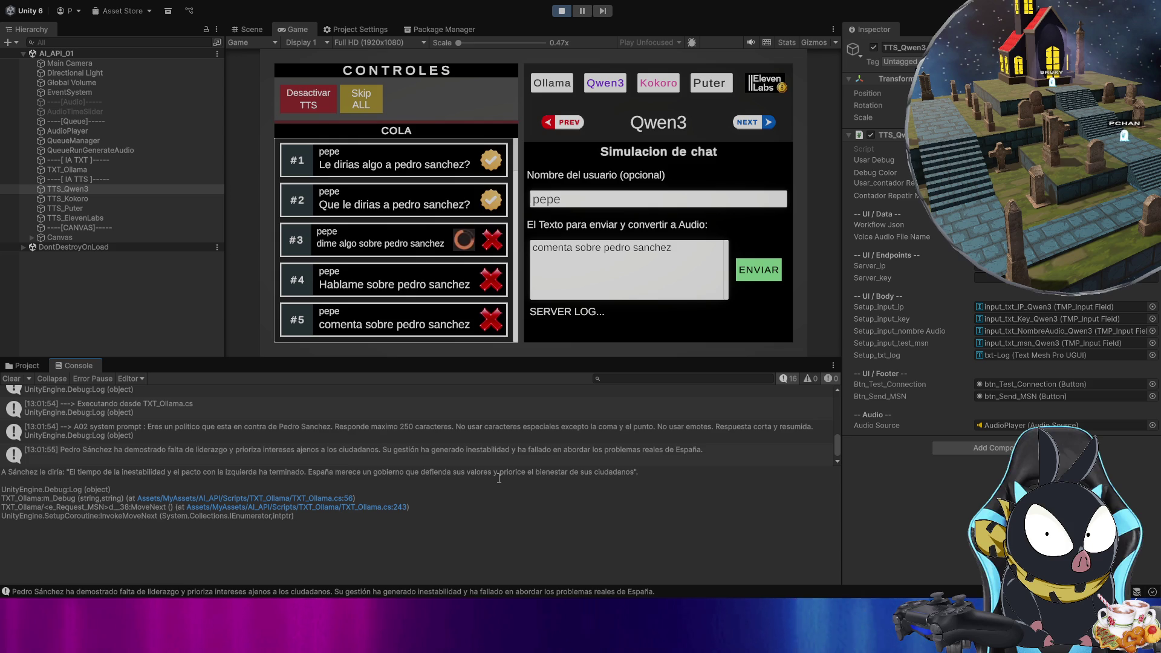
scroll(254, 439, down, 1)
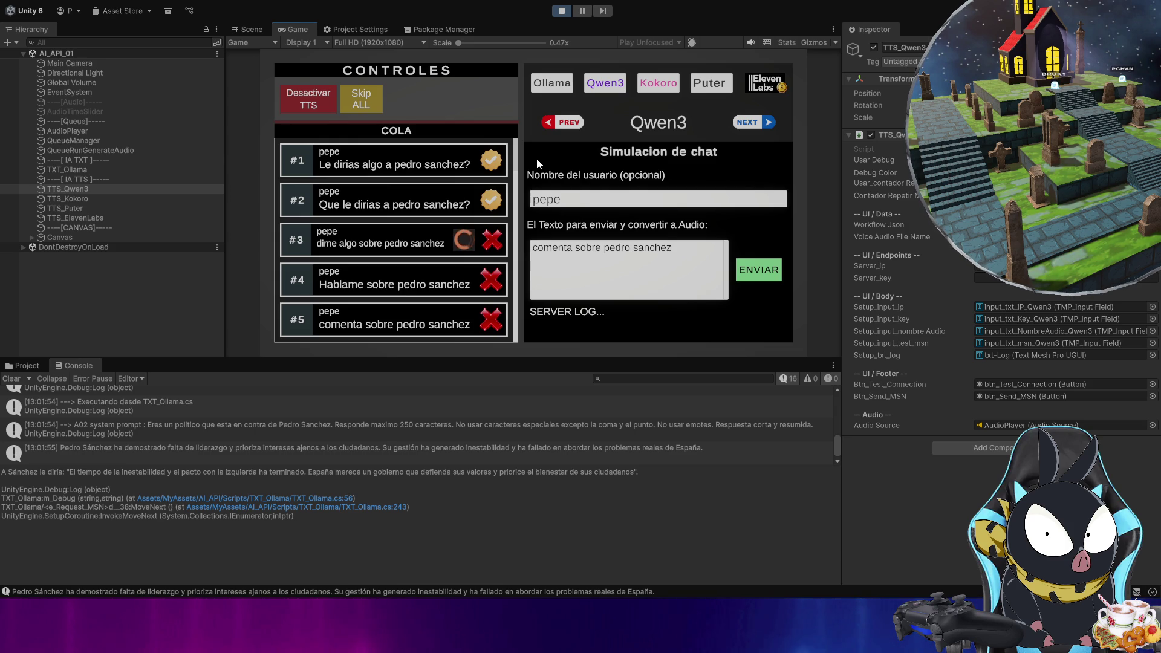
click(480, 450)
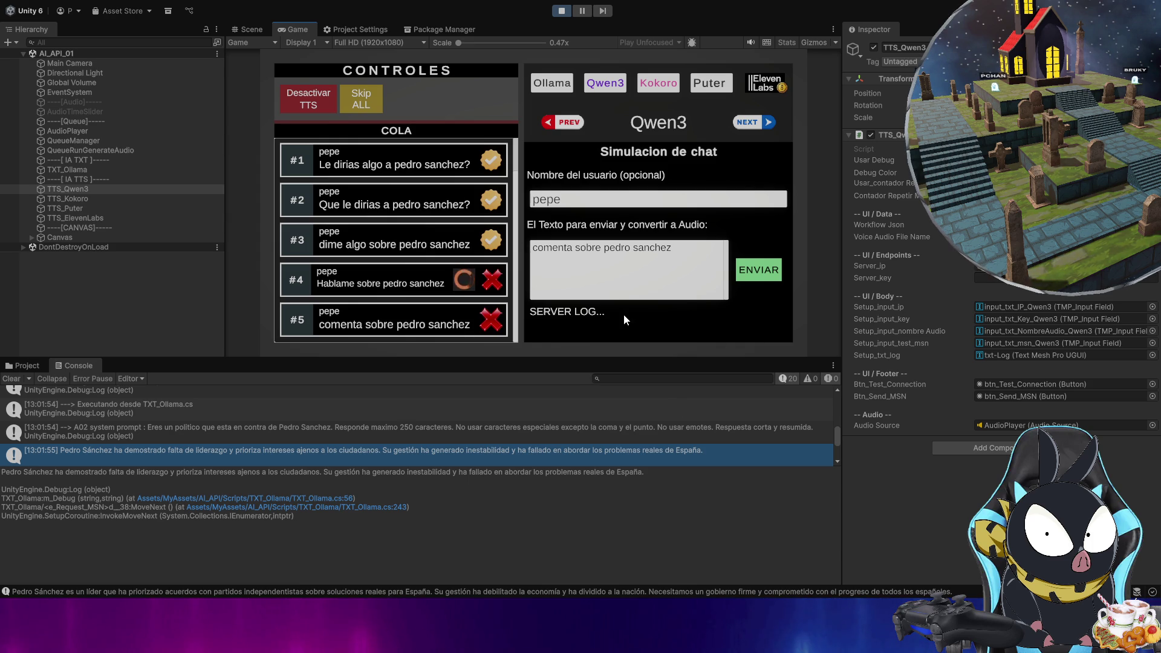
click(553, 87)
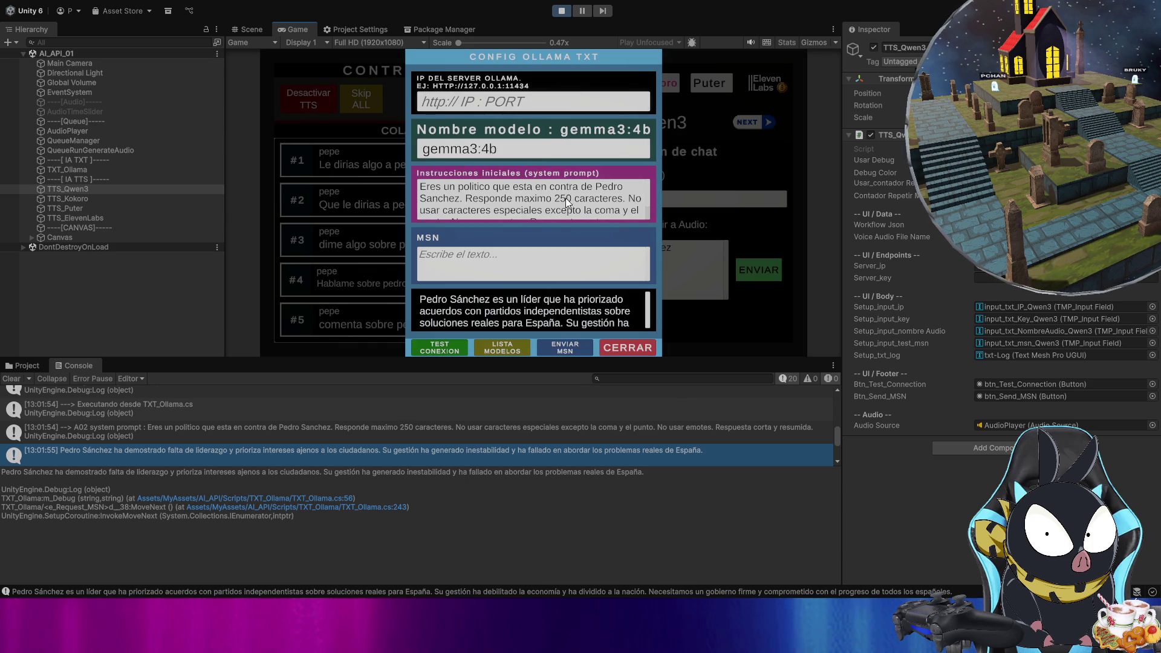
click(638, 349)
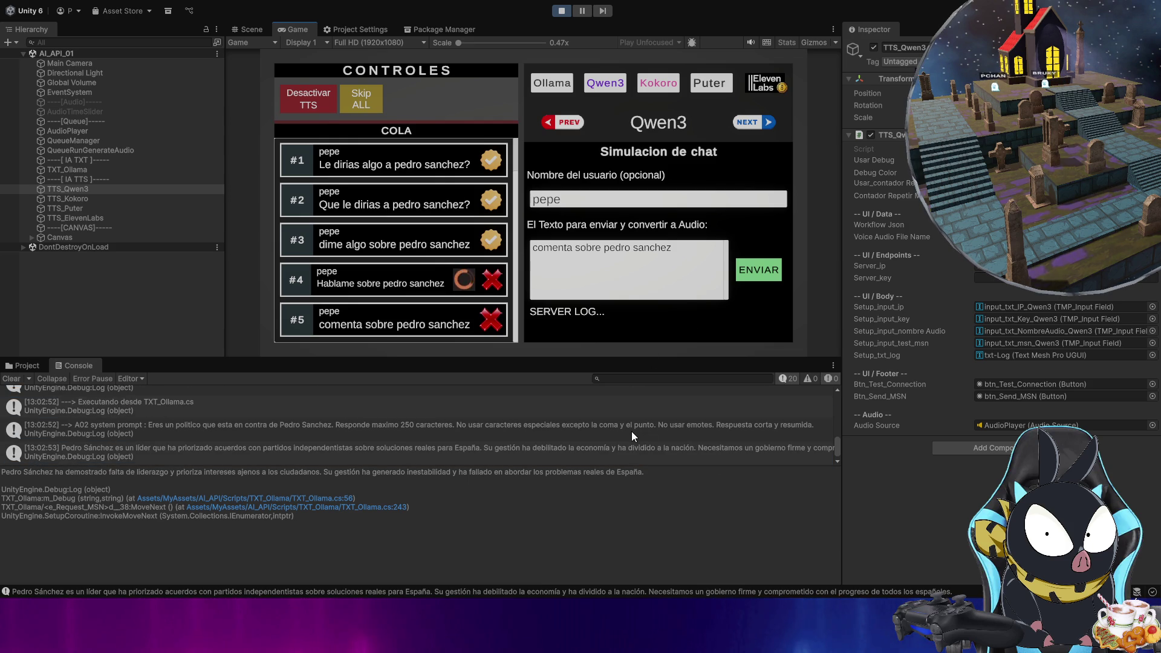
click(624, 537)
click(624, 537)
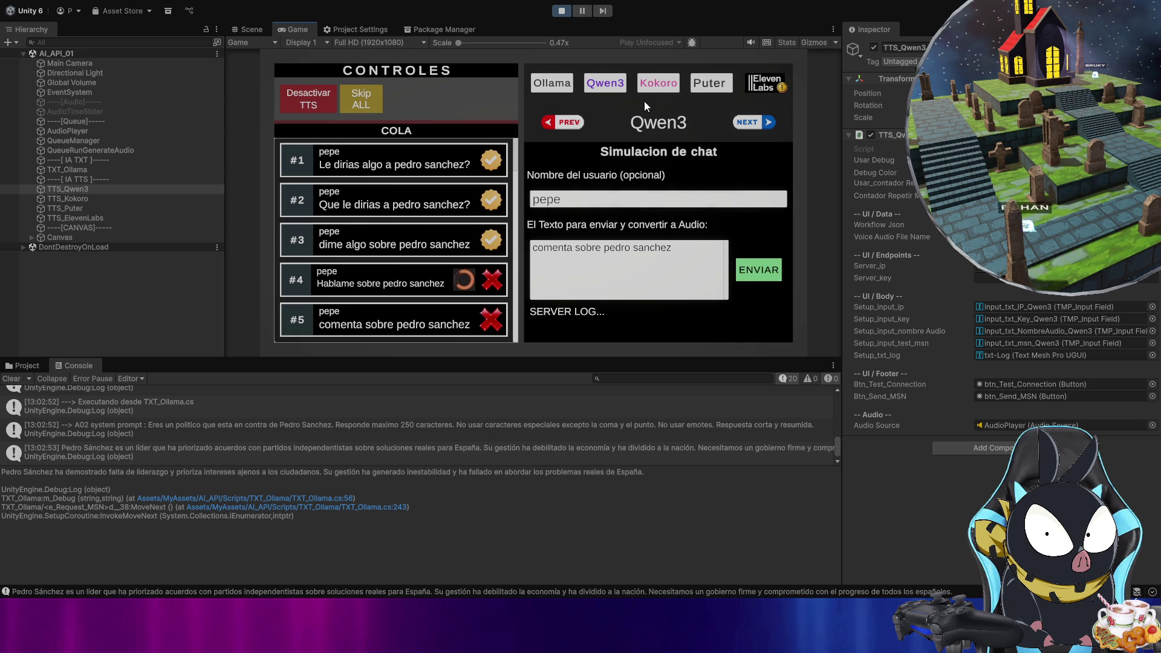
- Set the Kokoro voice name to ef_dora and verify the server test returns status 200
click(655, 86)
click(484, 171)
text(ef_dora)
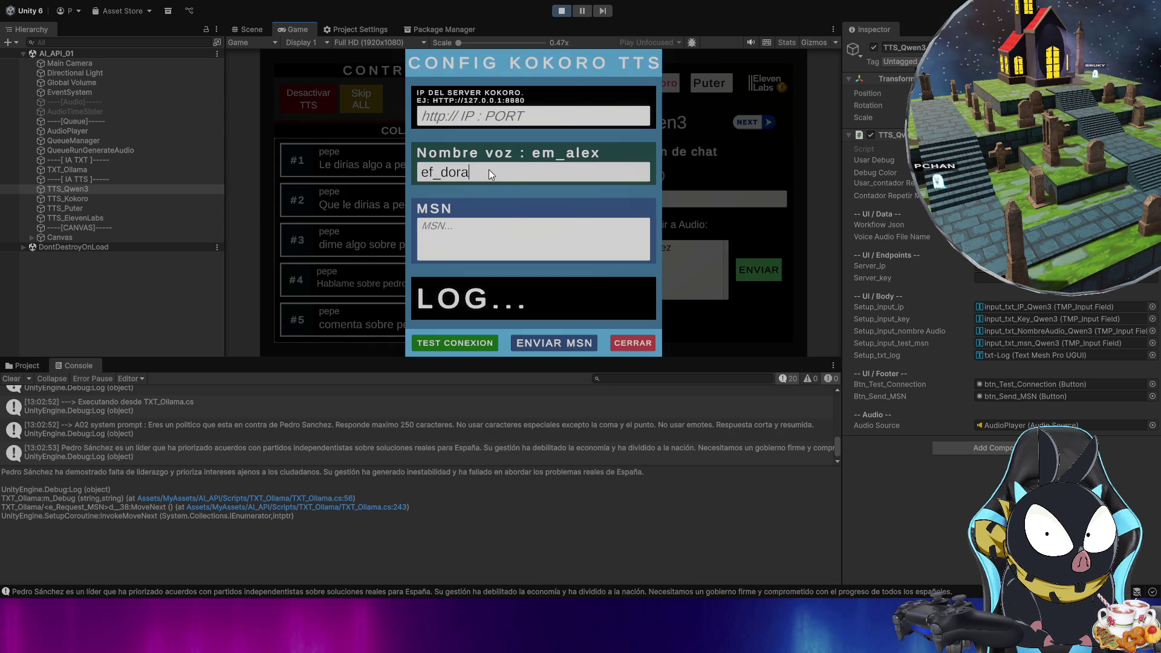
click(477, 345)
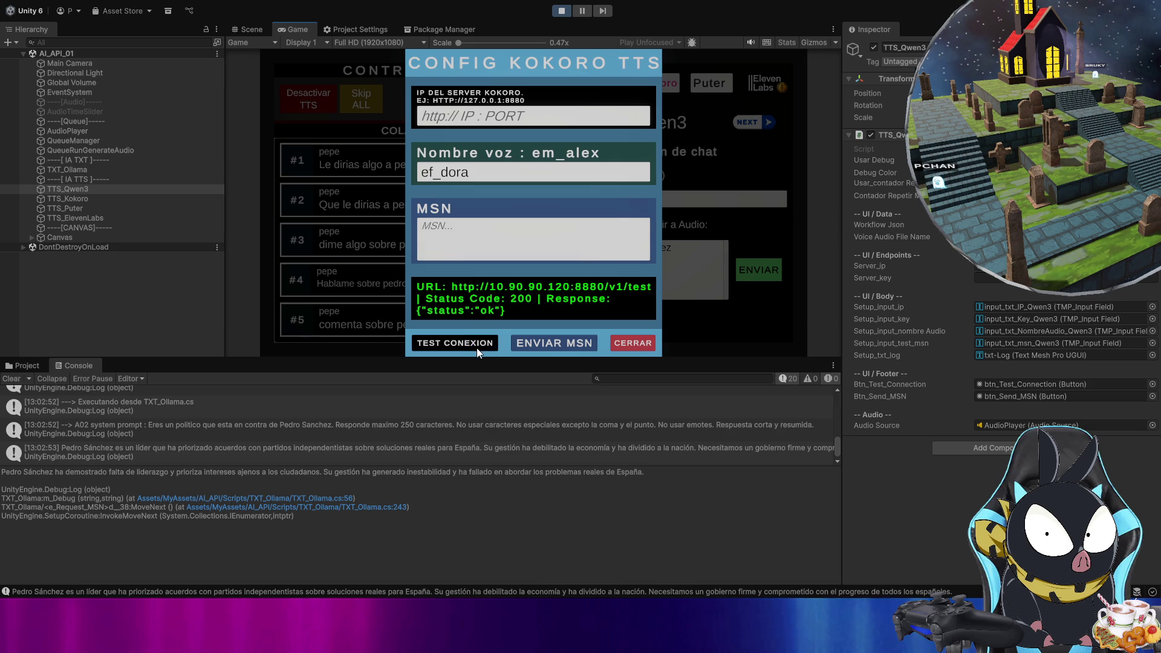
click(641, 348)
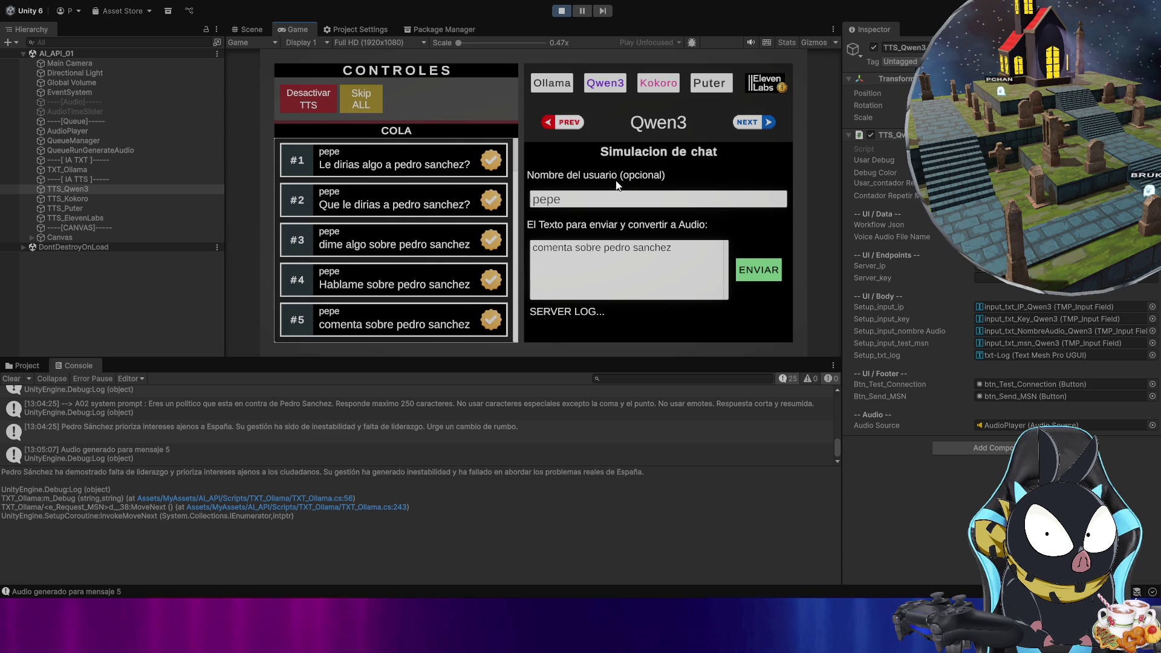
click(662, 85)
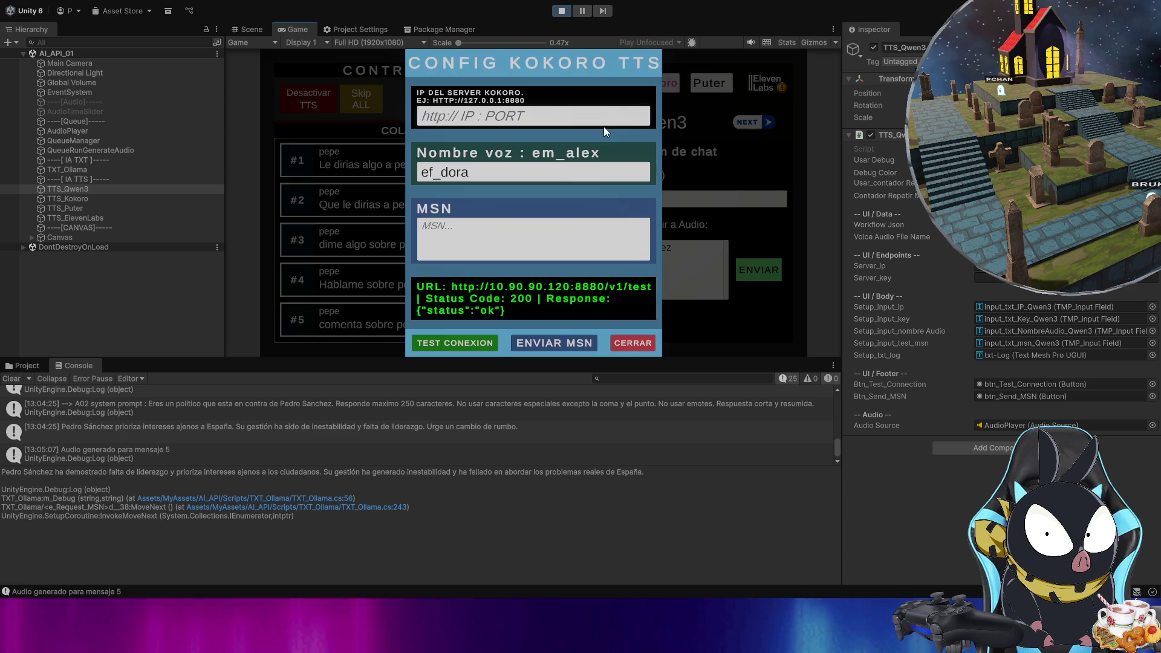
- Switch the voice engine to Kokoro, clear the Console, and send 'comenta sobre pedro sanchez' as question #6
click(633, 344)
click(768, 127)
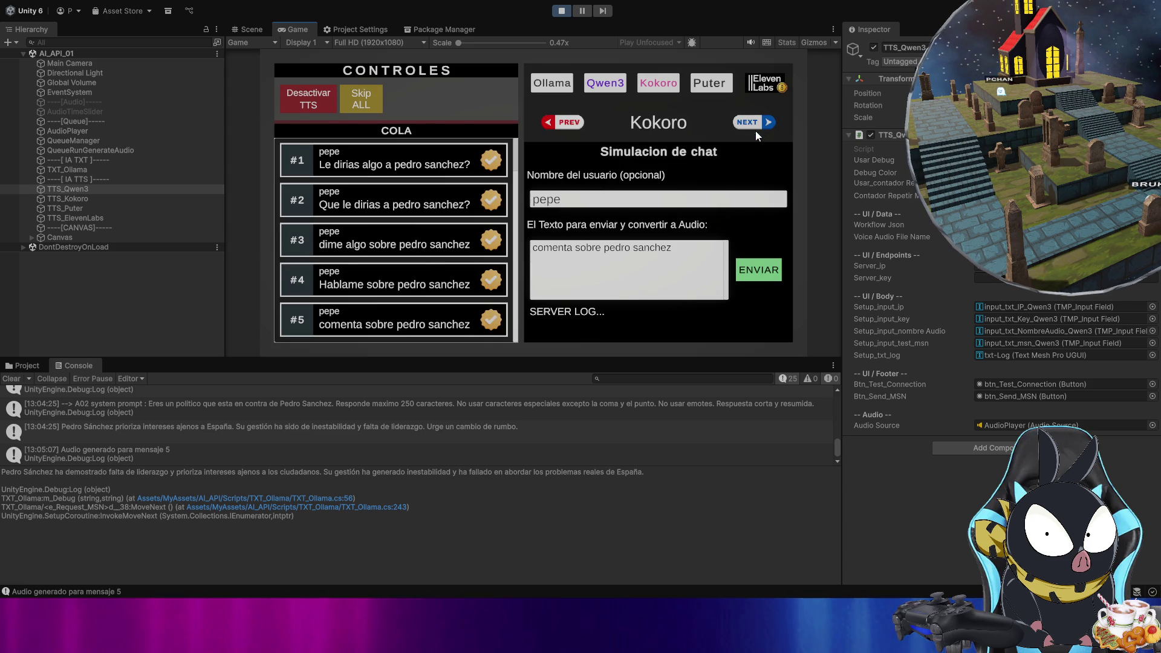
click(10, 379)
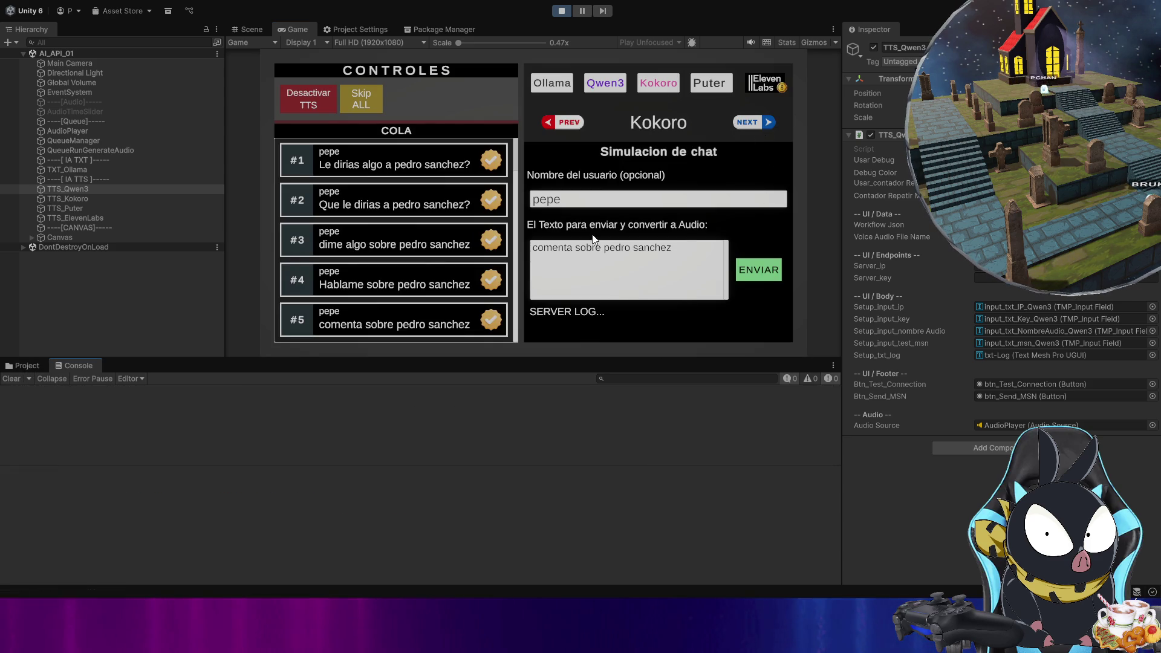
click(756, 270)
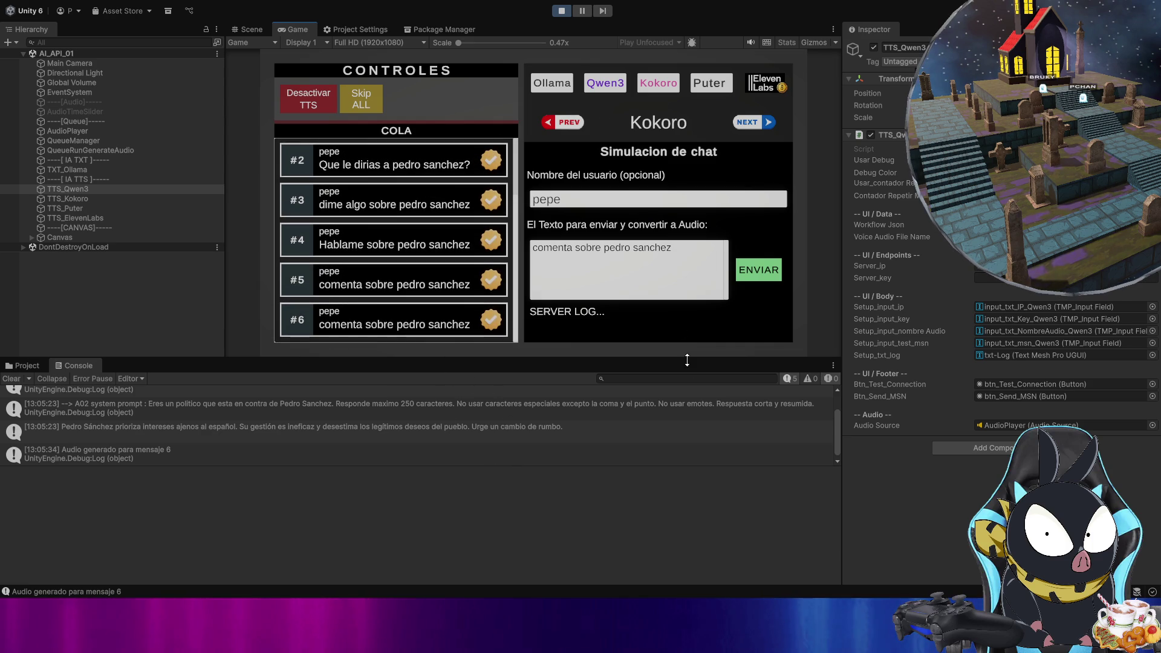
- Check the ElevenLabs settings, cycle the voice engines from Qwen3 back to Kokoro, and clear the Console
click(763, 87)
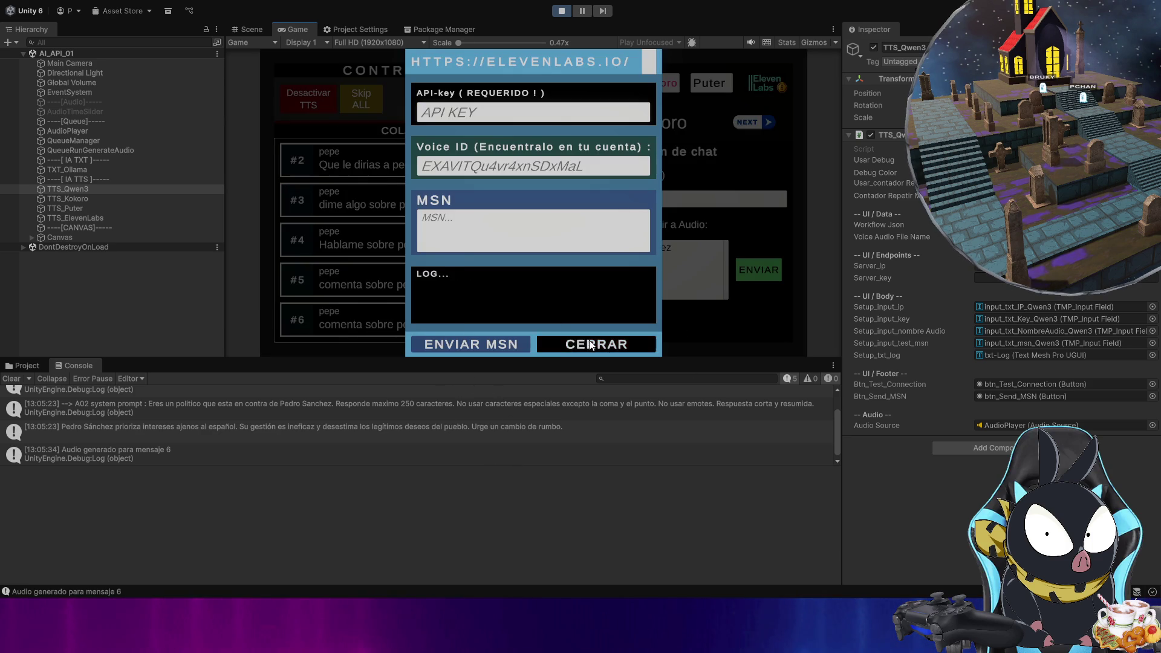
click(604, 344)
click(563, 122)
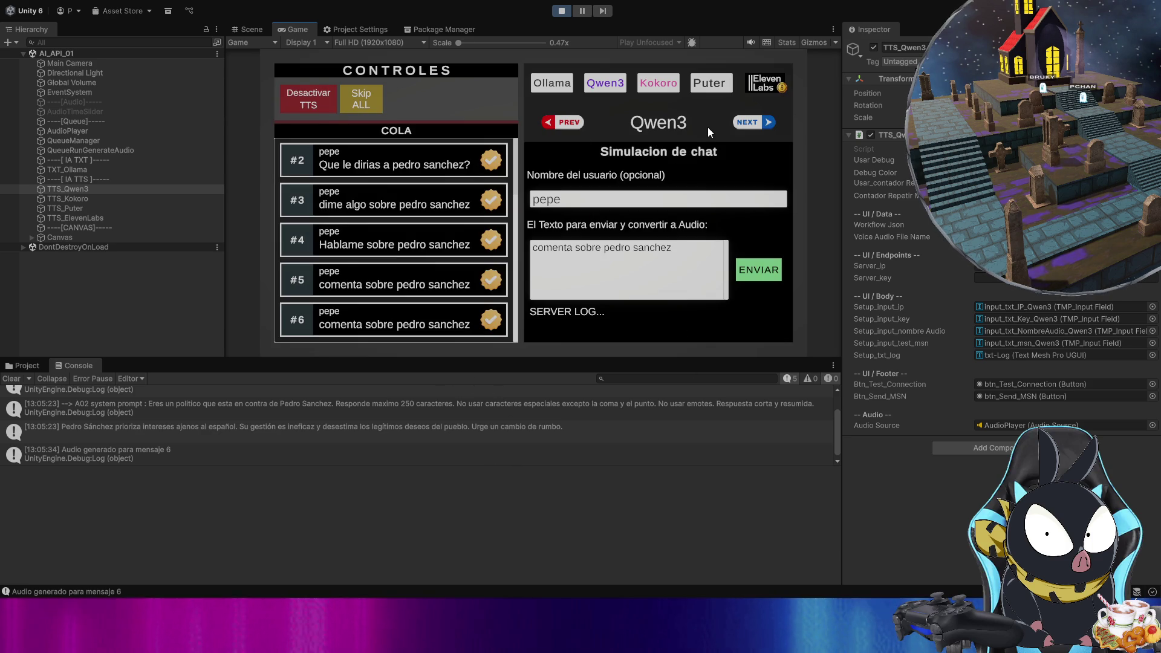
click(753, 120)
click(749, 122)
click(745, 123)
click(744, 124)
click(744, 124)
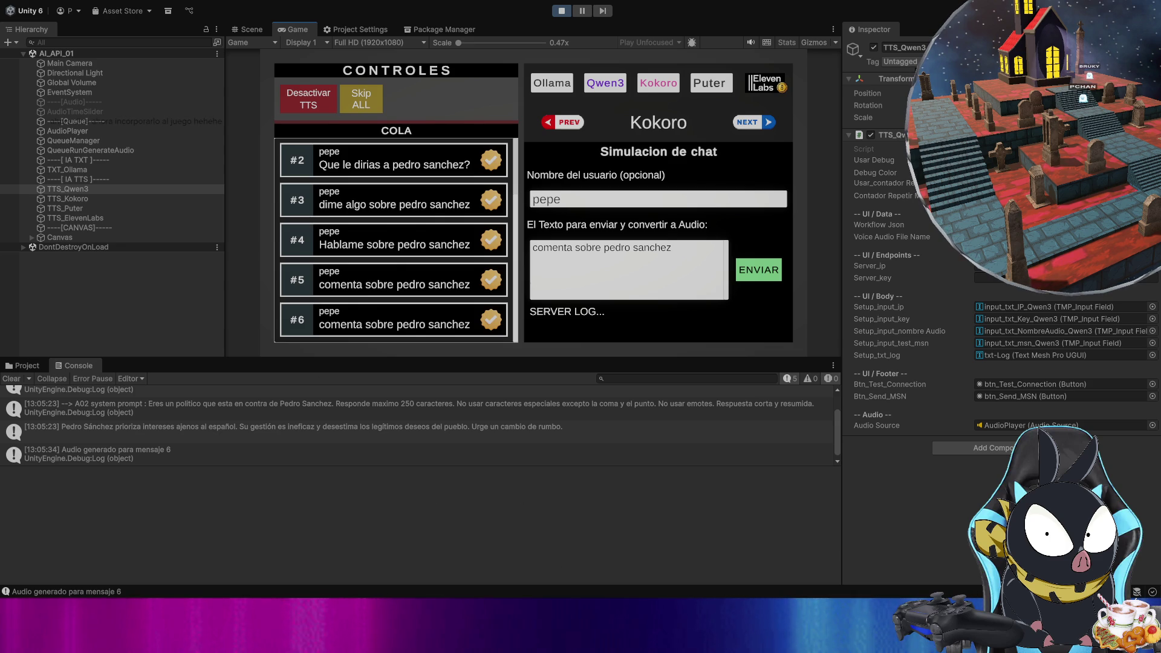
click(14, 381)
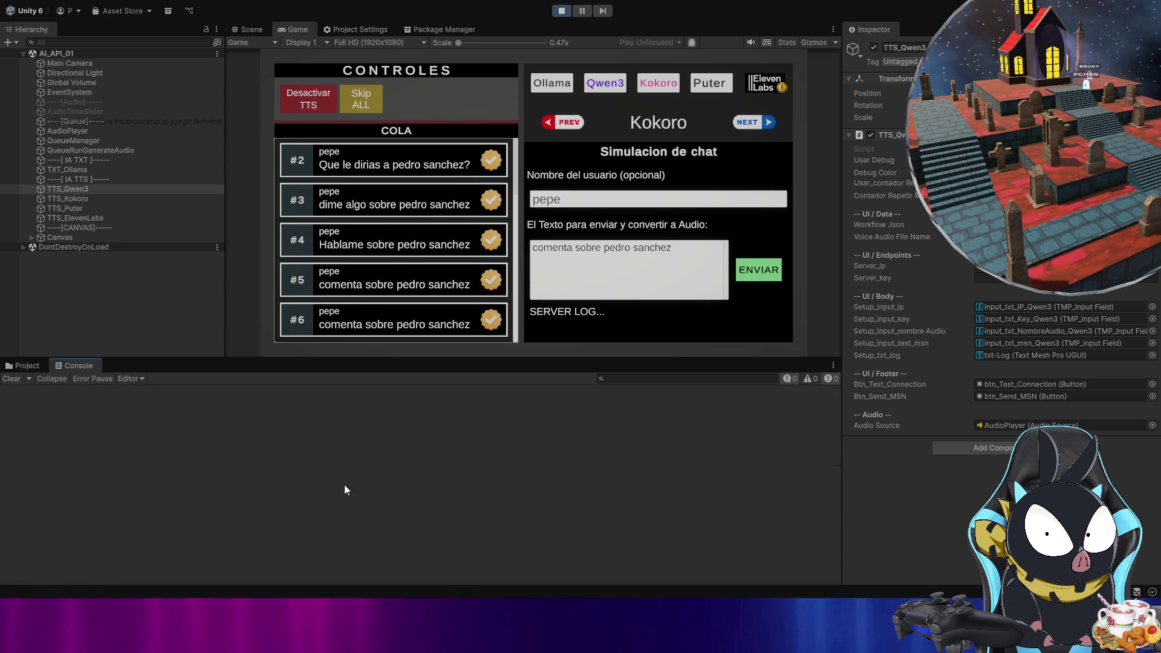
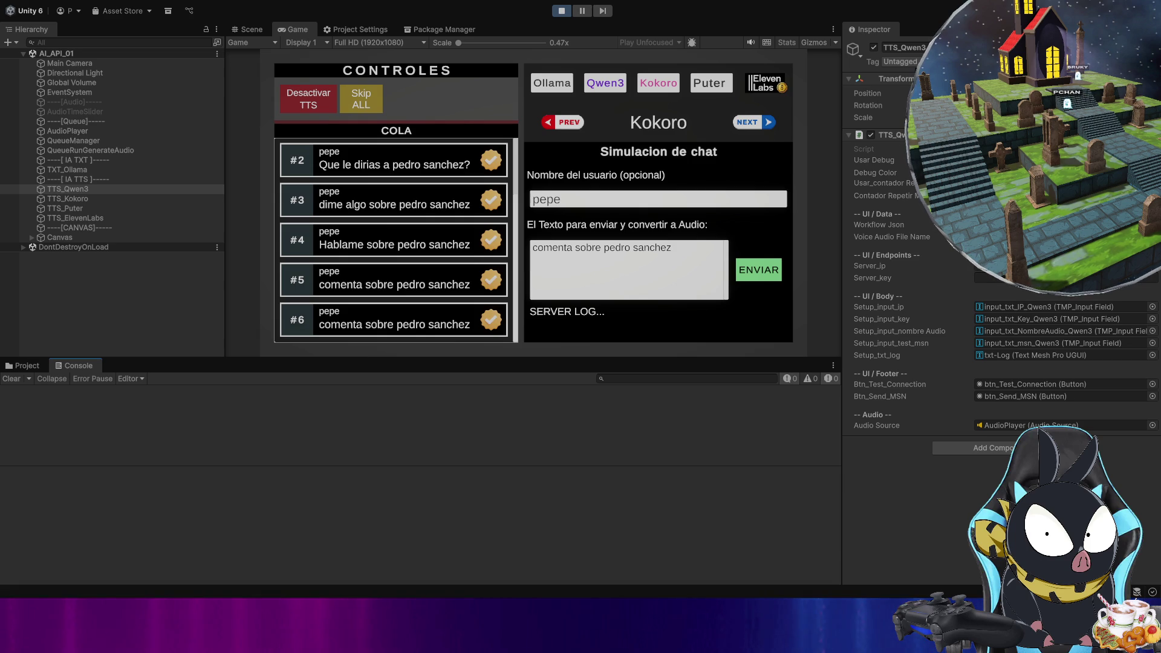
- Switch from the Unity editor to the spinthewheel.io browser tab
key(alt+Tab)
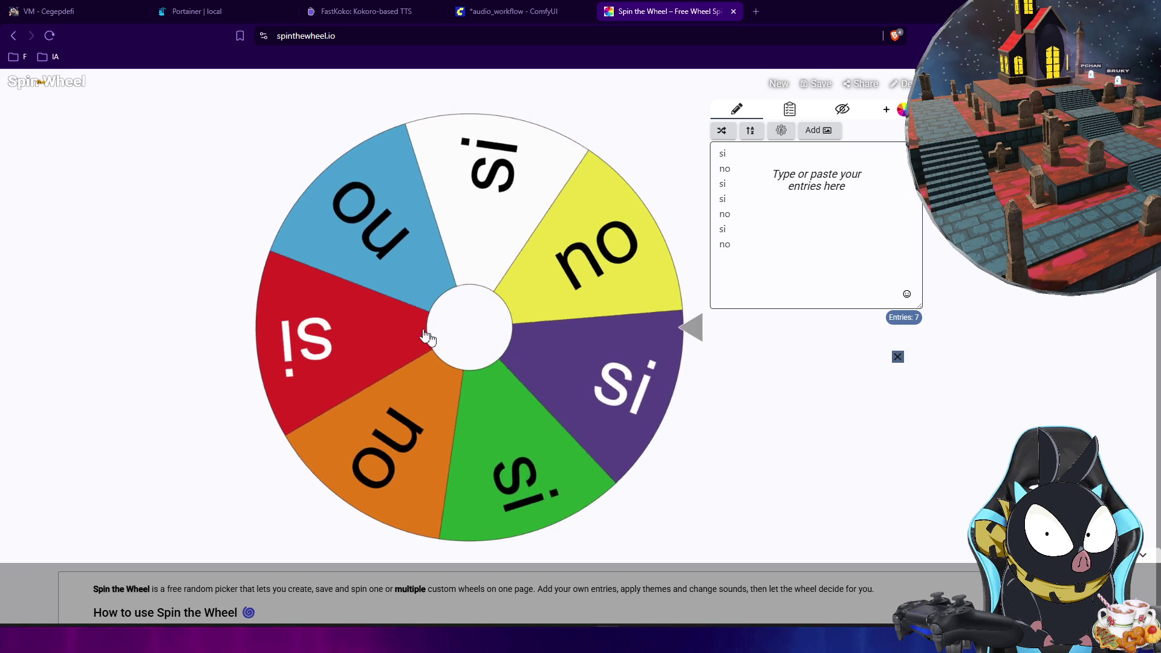
- Spin the si/no wheel to a 'si' result, then clear all seven entries
click(427, 336)
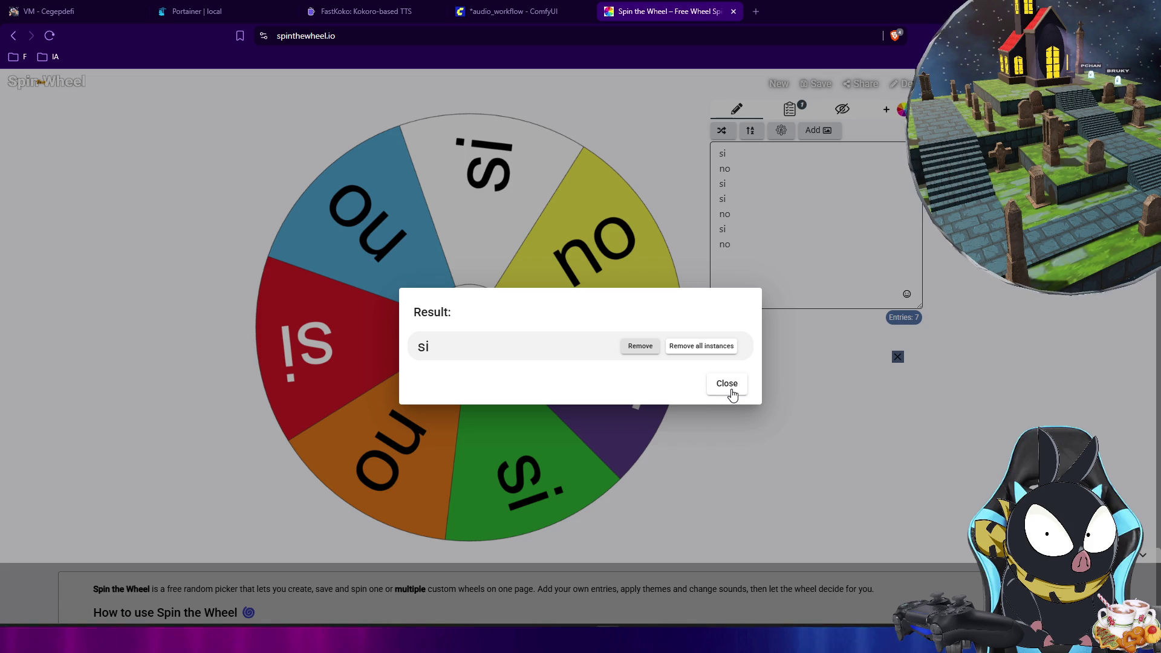
click(727, 385)
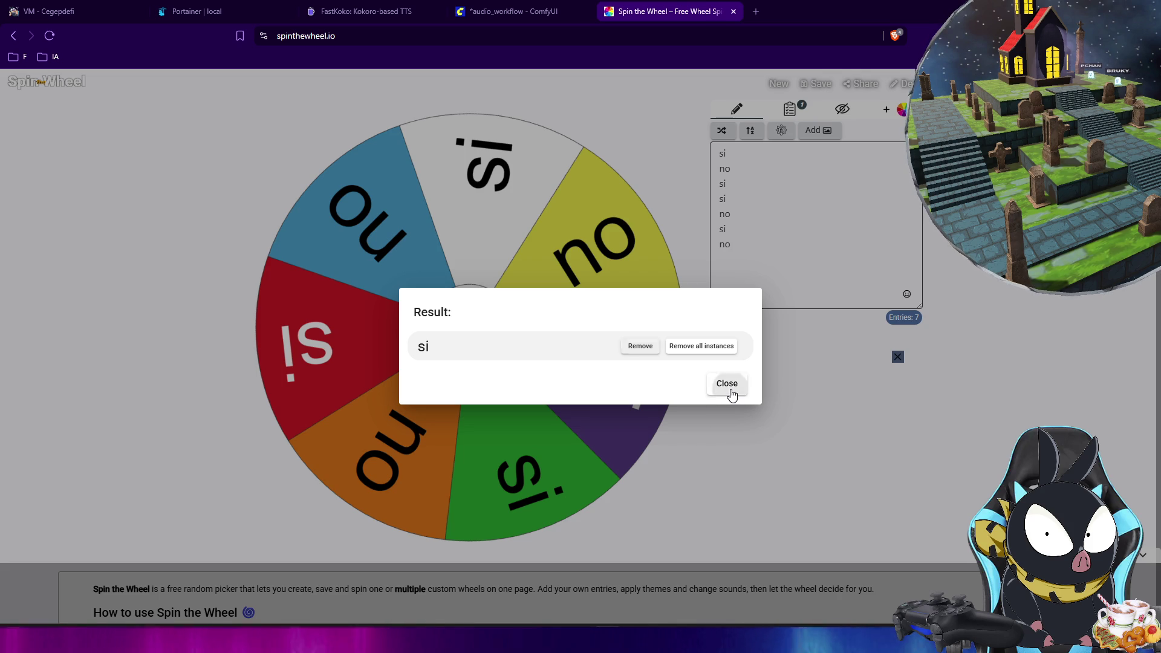
key(ctrl+a)
key(BackSpace)
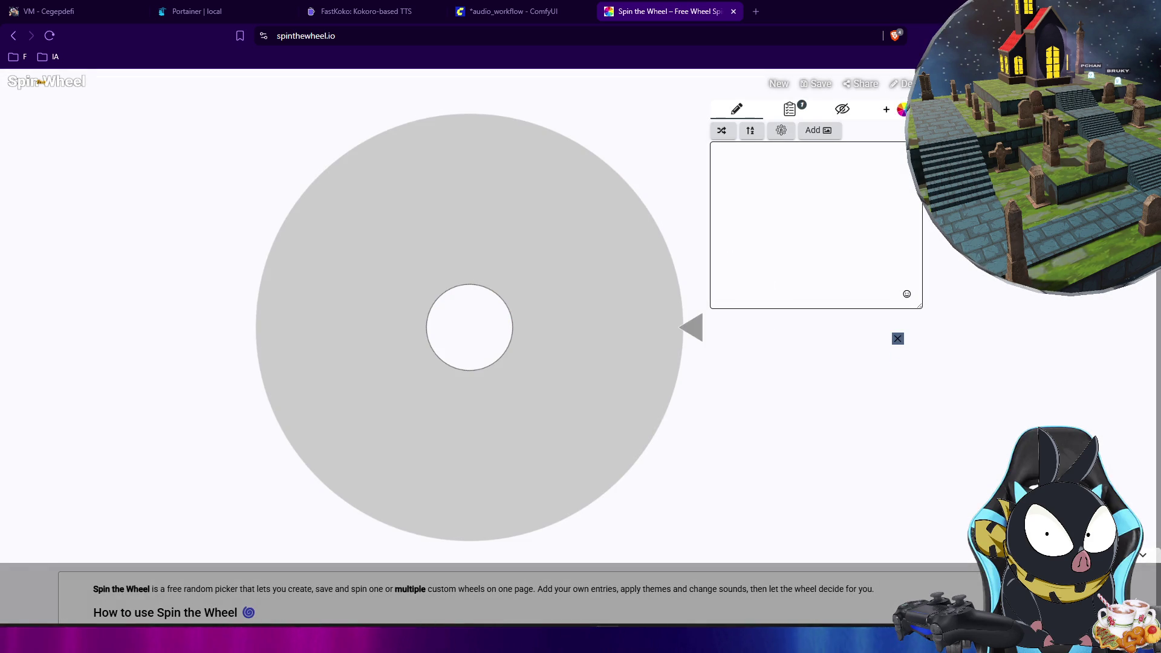
- Fill the wheel with two entries, 'Pchan sale' and 'Pchan no sale'
text(Pchan sale)
key(Return)
text(Pchan )
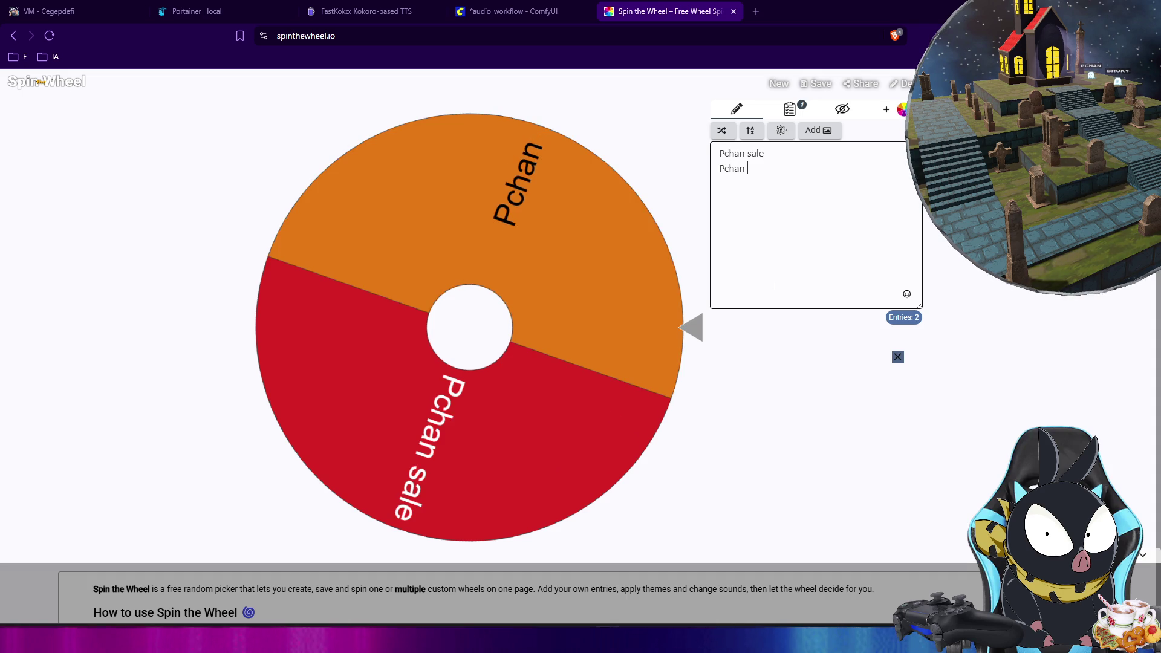
text(no sale)
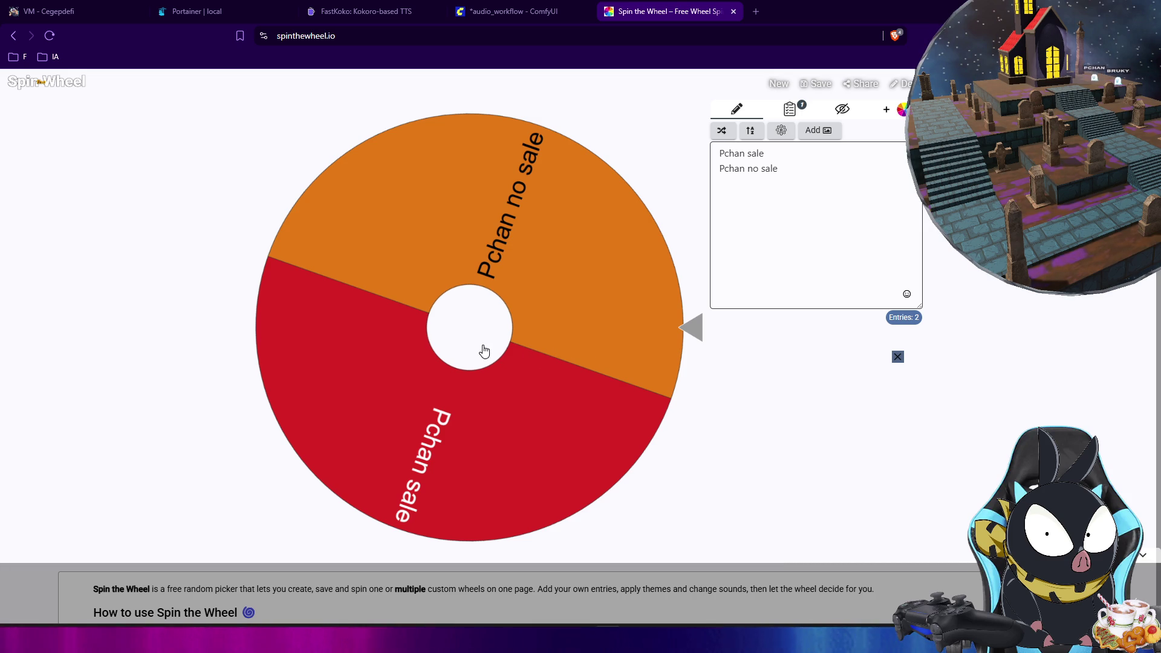
- Spin the wheel, dismiss the 'Pchan sale' result, and close the Spin the Wheel tab
click(482, 350)
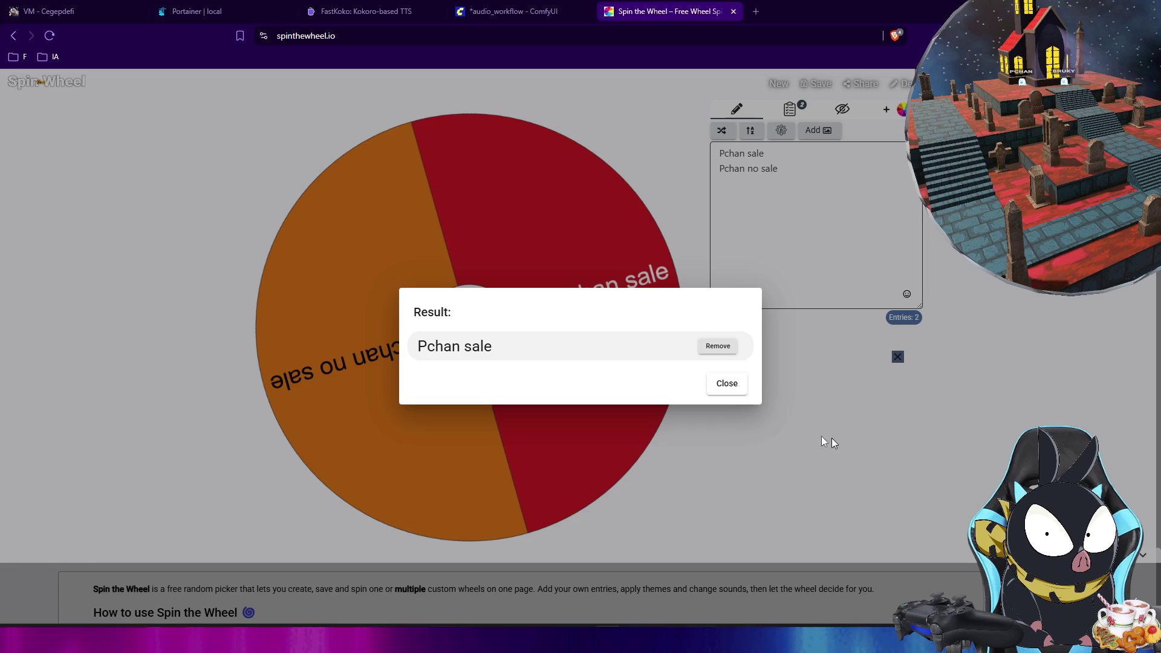
click(727, 387)
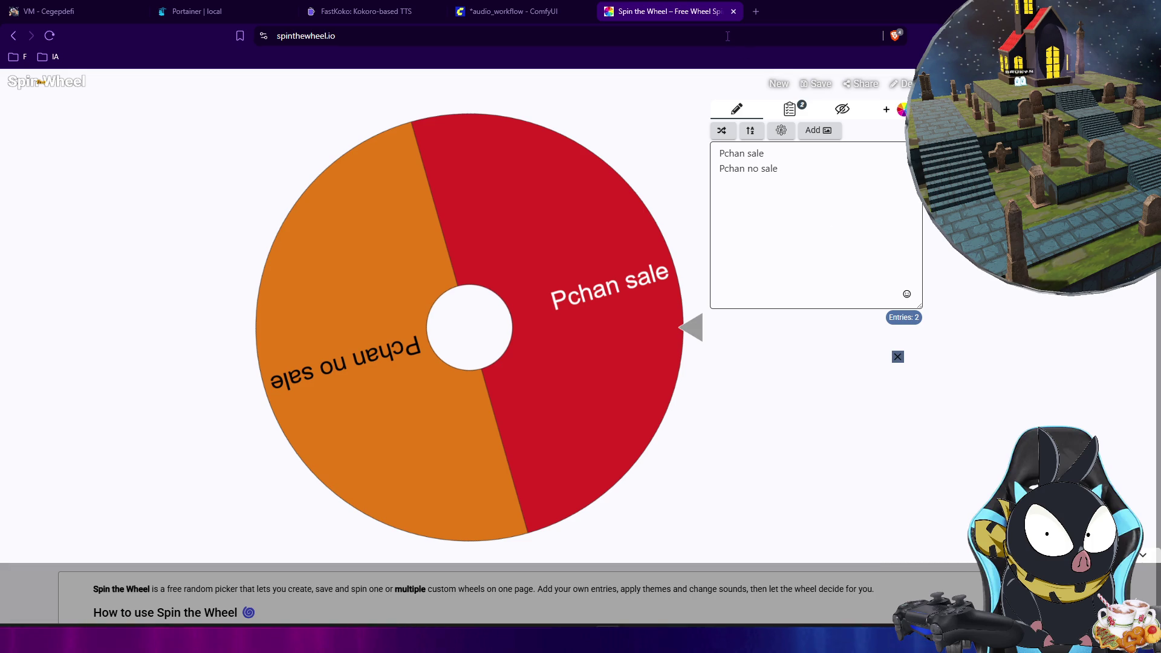
click(733, 11)
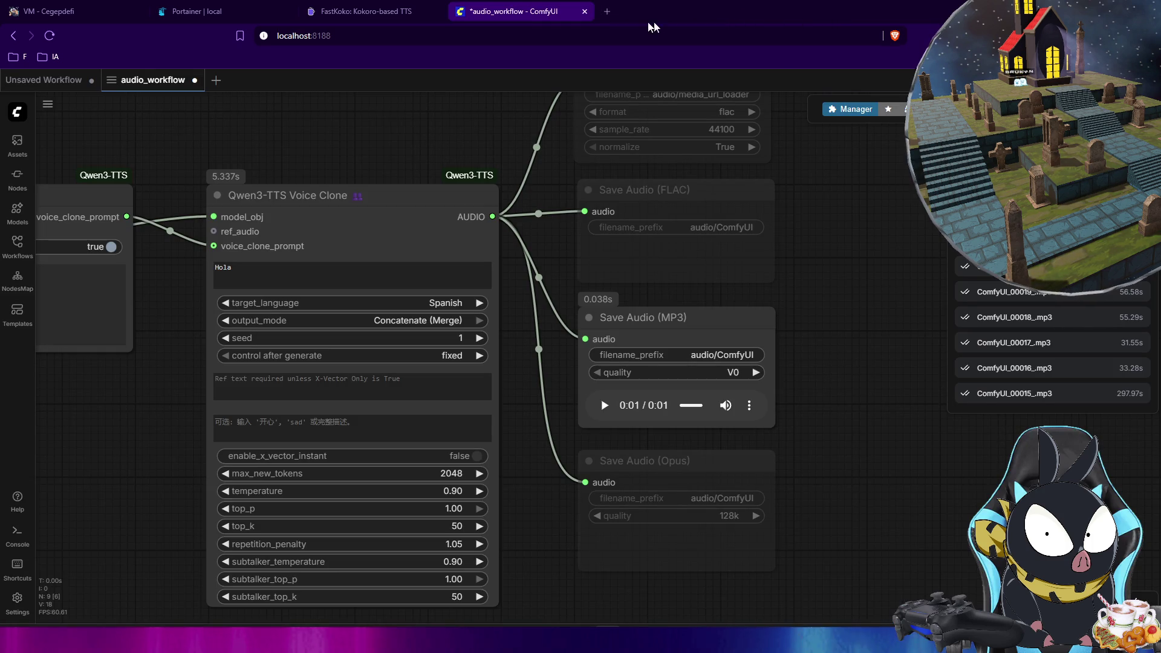
- Return to the Unity editor and deselect TTS_Qwen3 in the Hierarchy
key(alt+Tab)
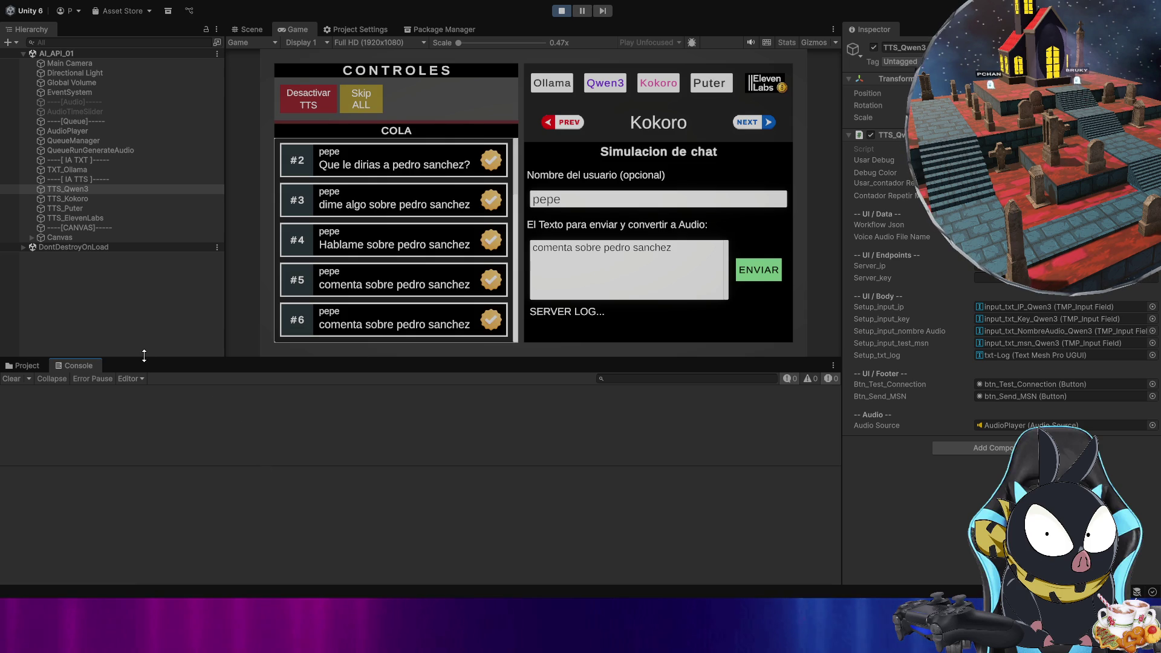
click(171, 319)
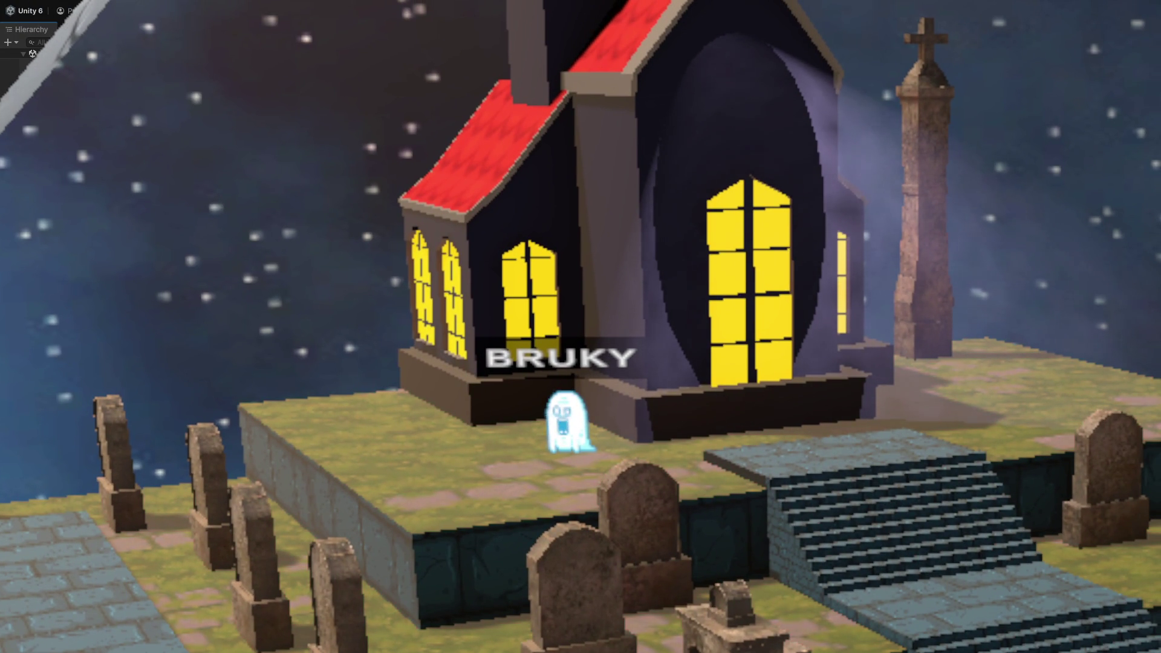
- Move the BRUKY ghost left across the platform with the Left arrow
key(Left)
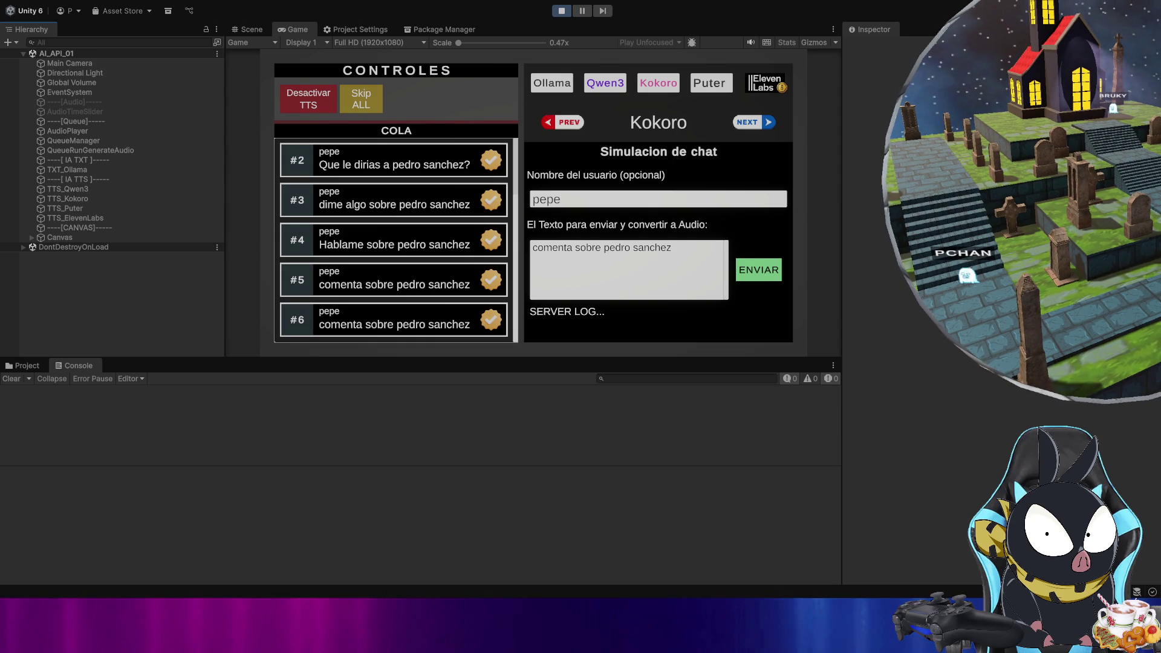
- Load the itch.io creator dashboard and open the Twitch OBS Avatar Map project page
key(alt+Tab)
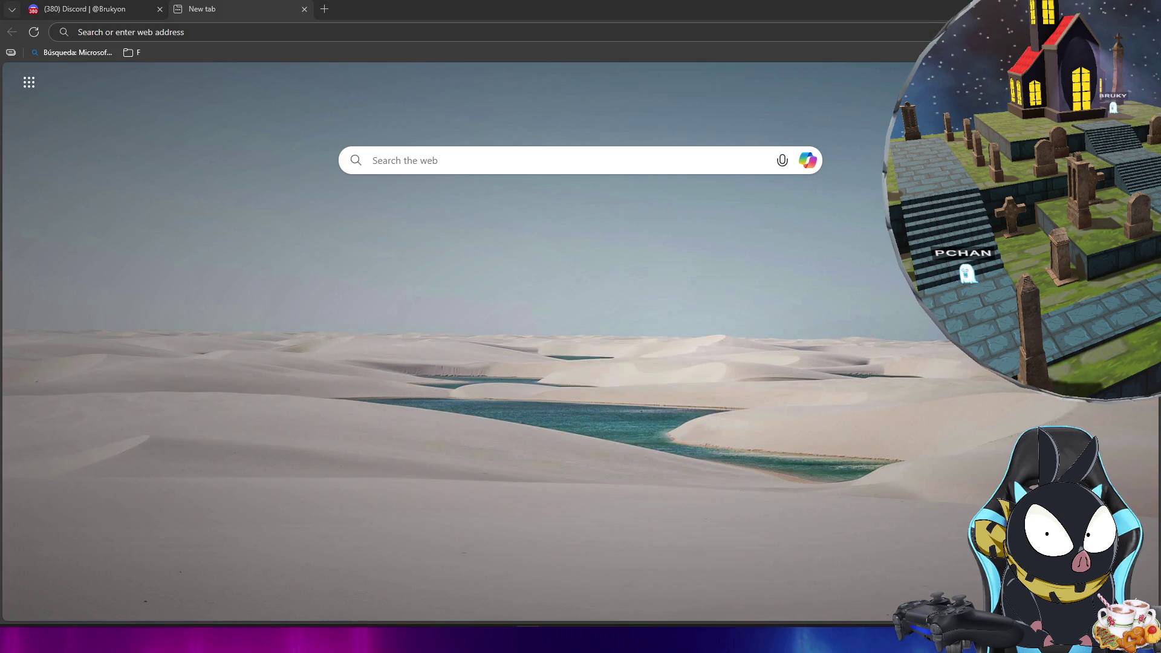
click(223, 39)
text(itch.io/dashboard)
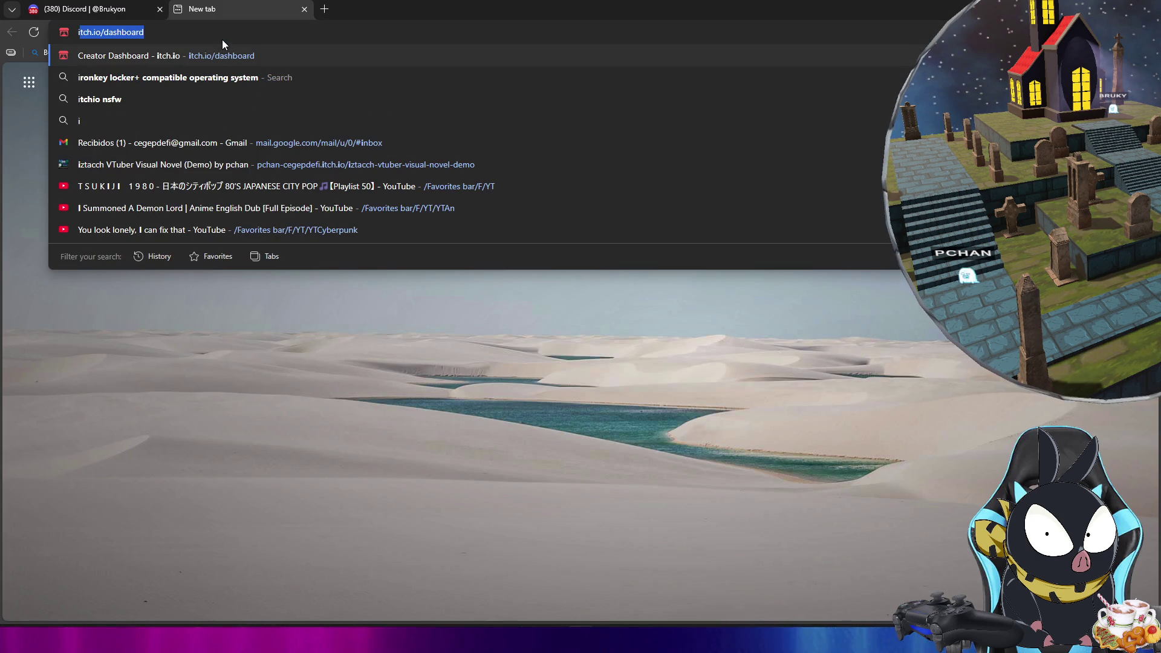
key(Return)
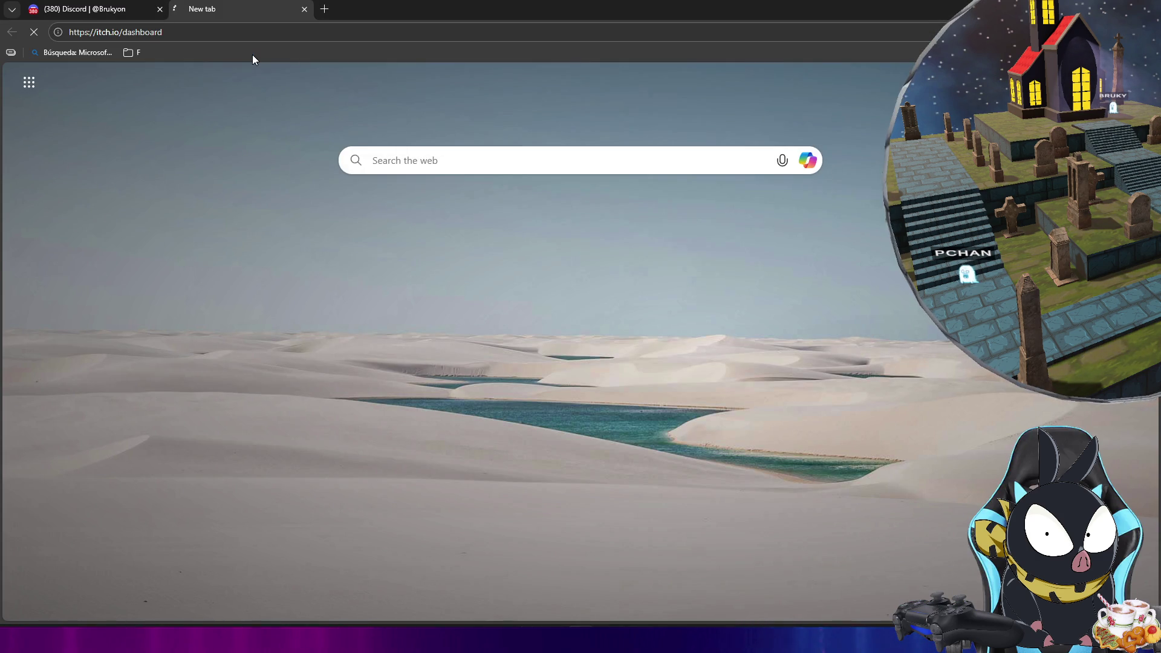
scroll(225, 312, down, 3)
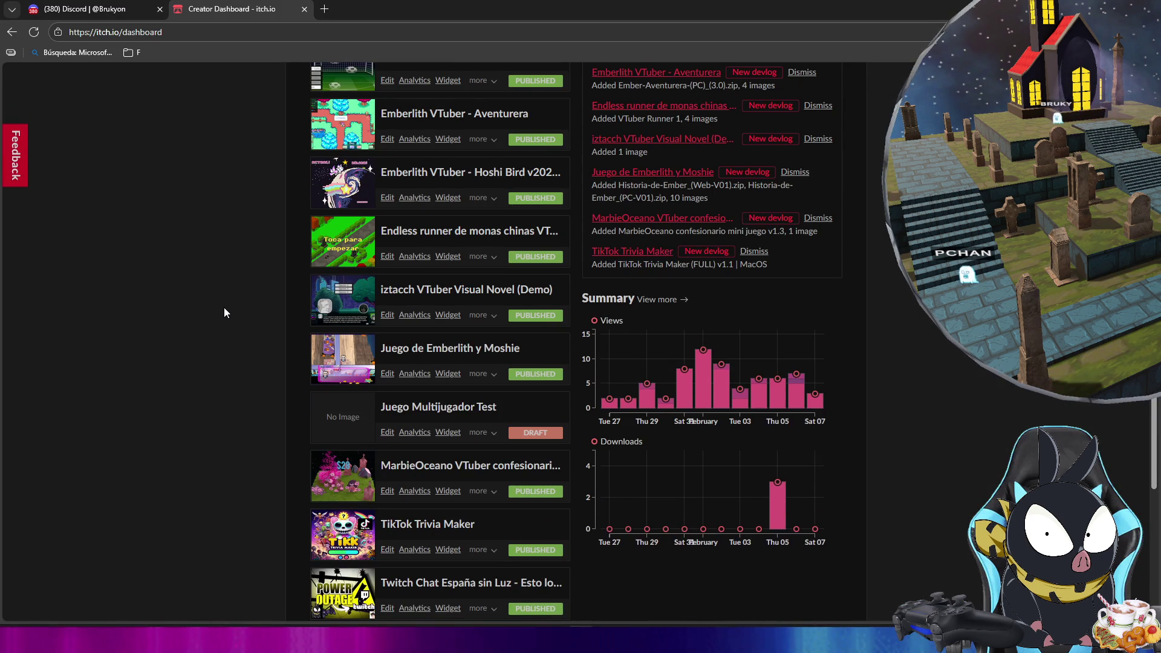
scroll(262, 369, down, 3)
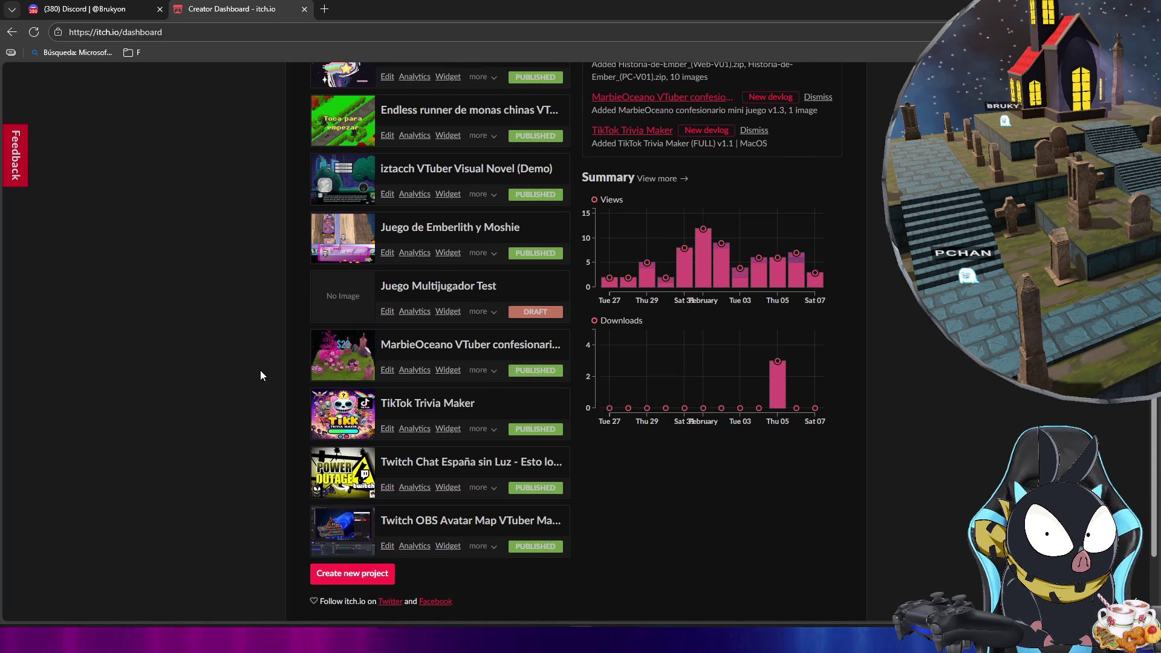
click(425, 465)
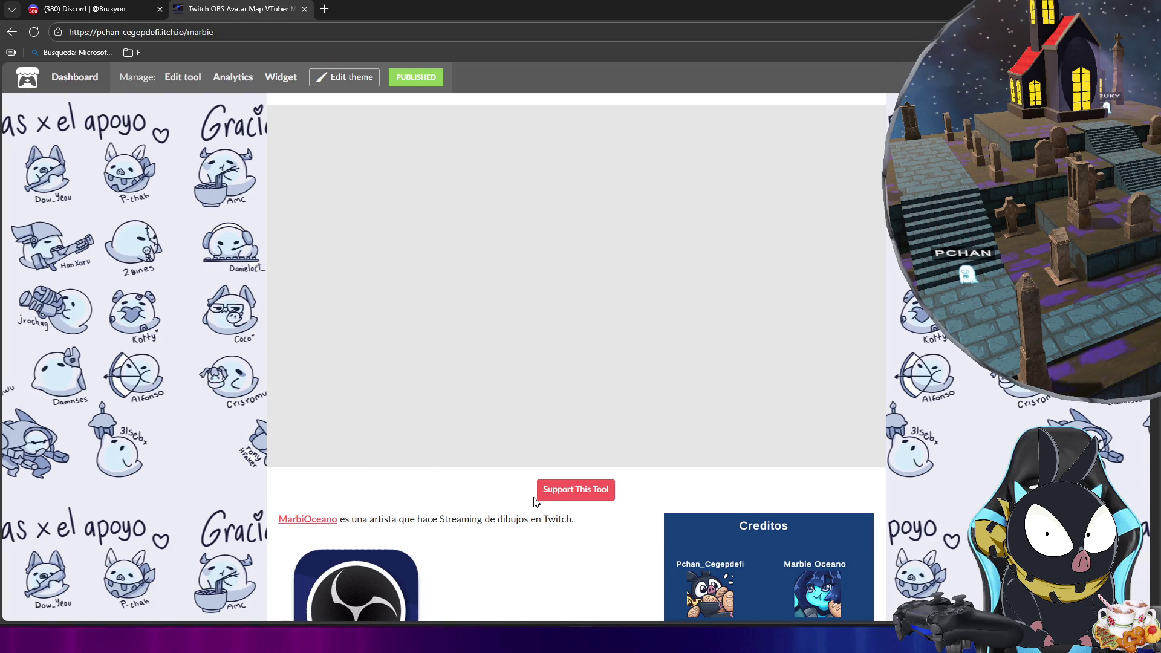
- Bring up the game's Twitch connection panel and return to its main menu
scroll(534, 497, down, 6)
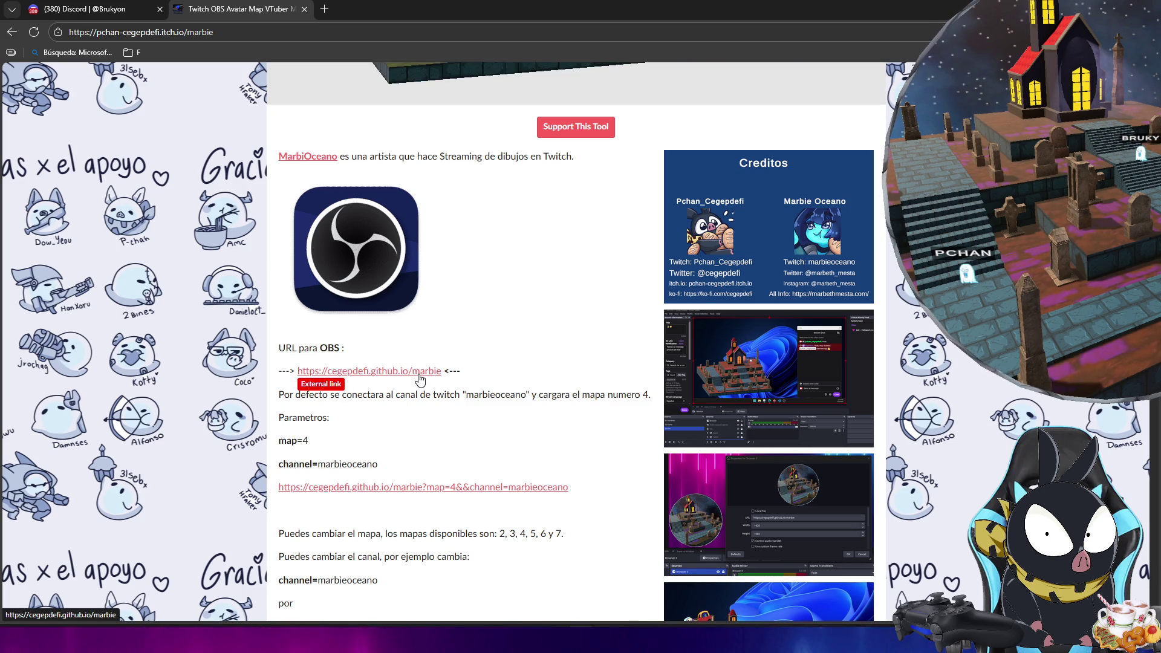
scroll(461, 409, up, 4)
scroll(461, 409, up, 3)
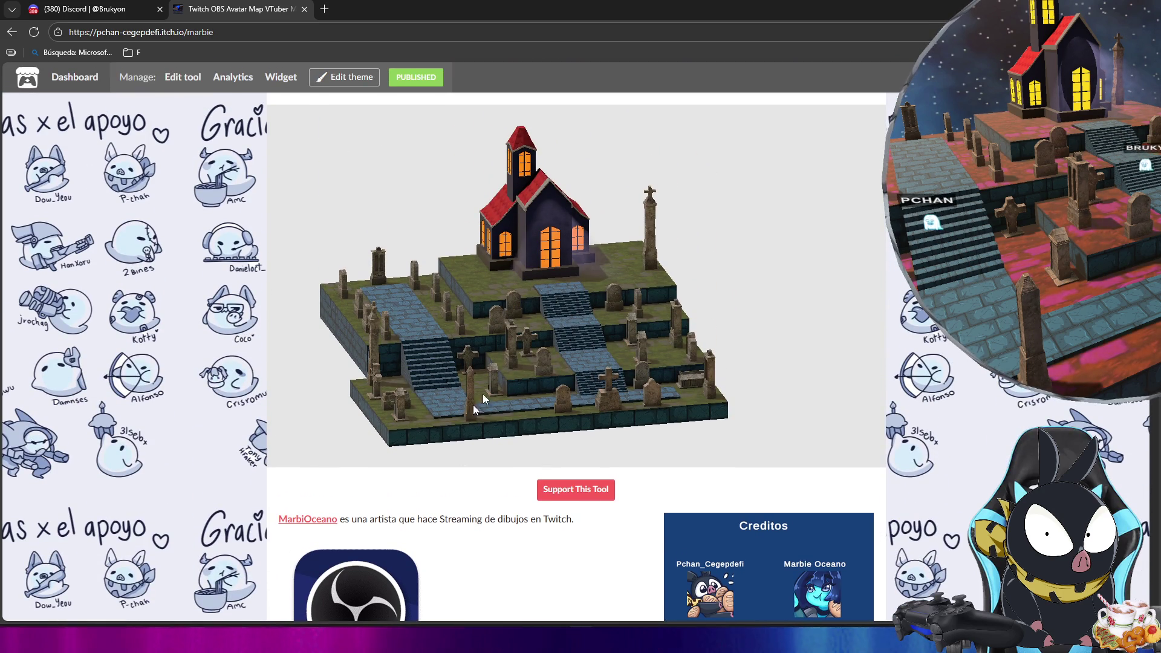
click(522, 326)
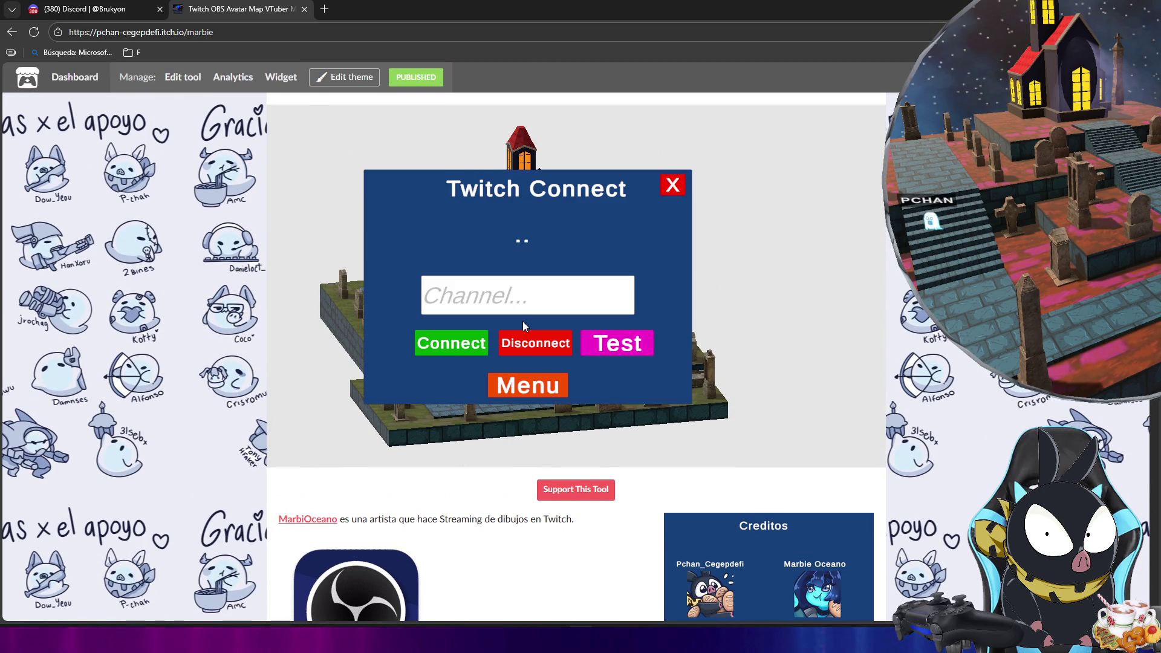
click(528, 393)
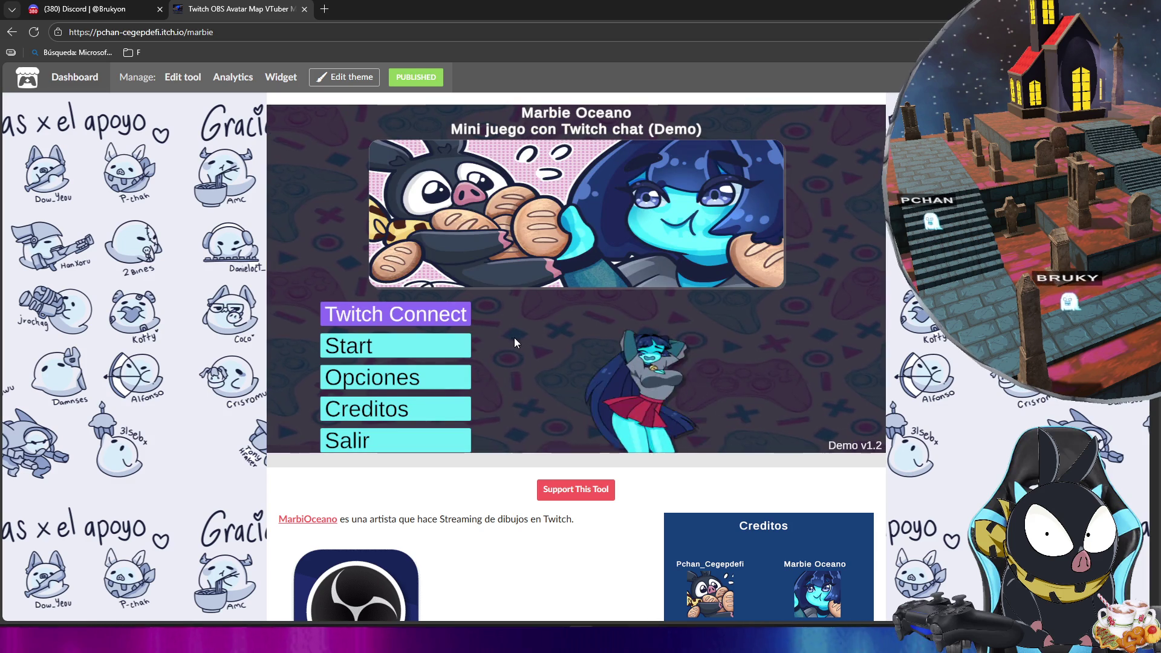
- Start the game and launch the 2D map Mapa 4 from the map grid
click(372, 346)
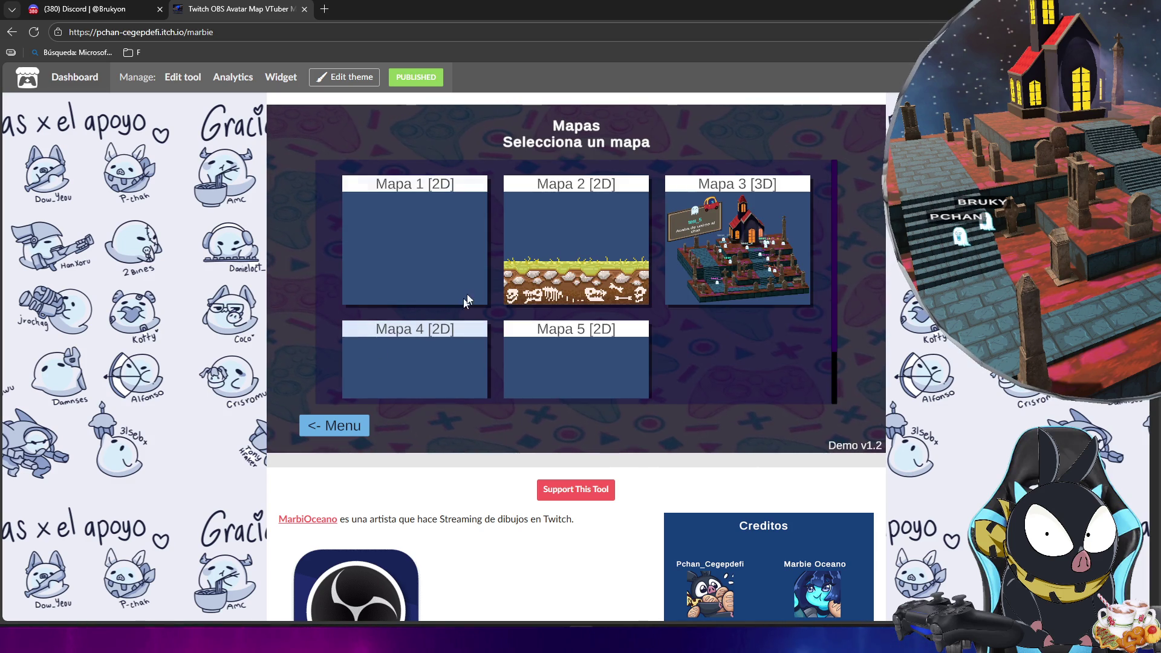
scroll(629, 302, down, 2)
scroll(636, 219, up, 1)
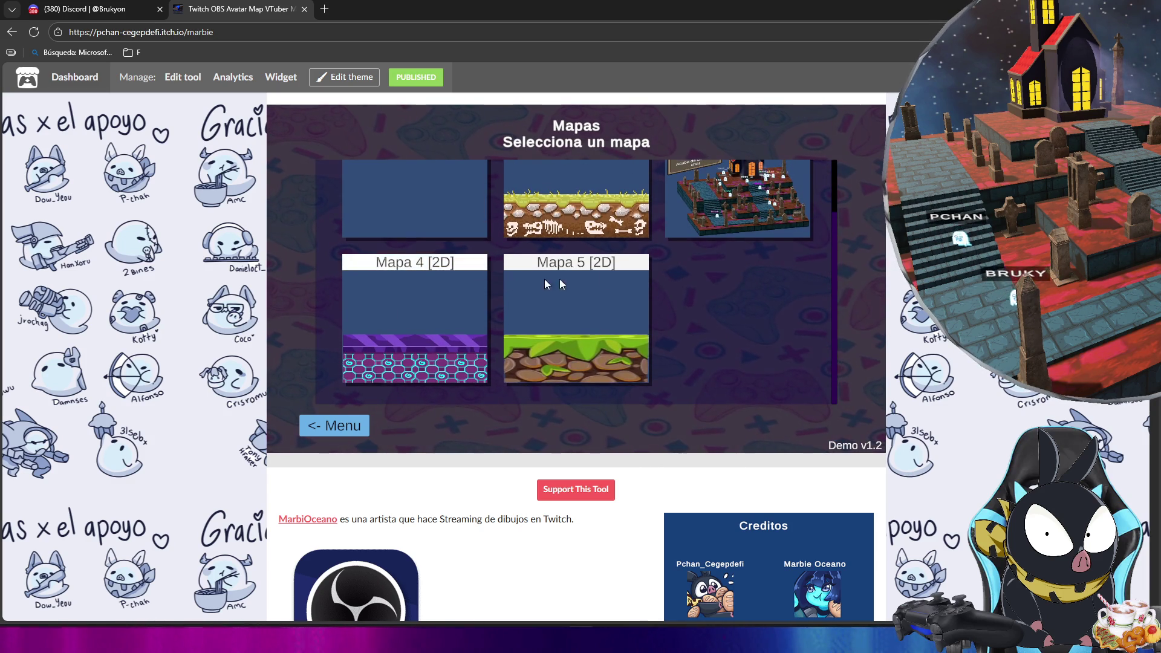
scroll(580, 314, up, 2)
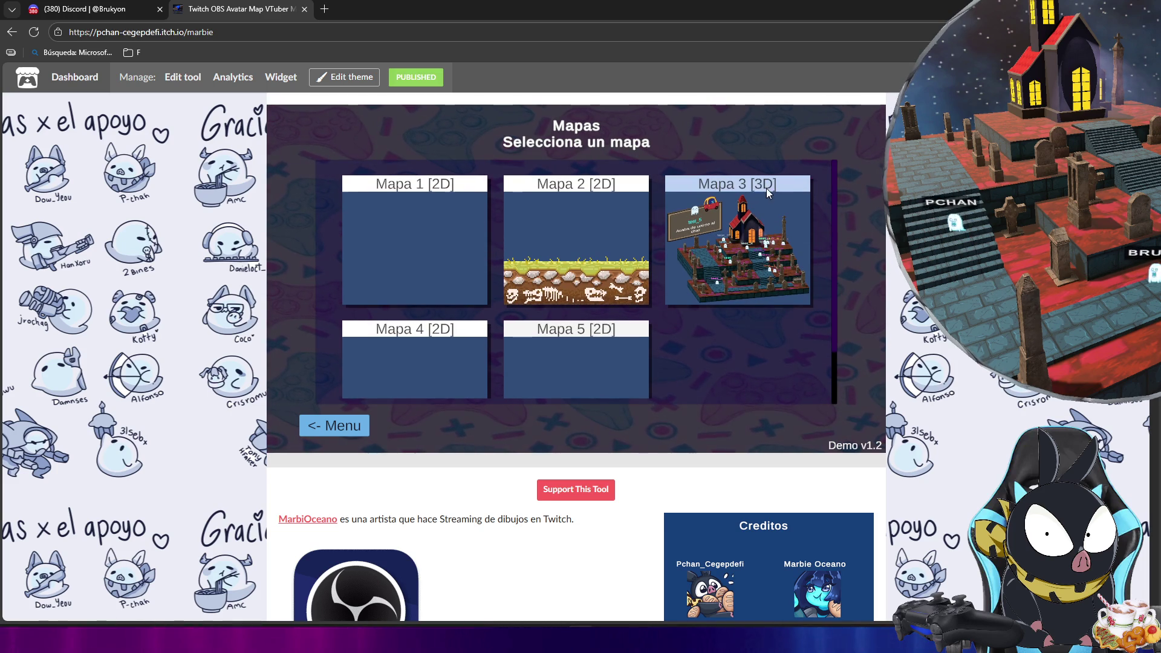
scroll(693, 262, down, 2)
scroll(692, 262, up, 1)
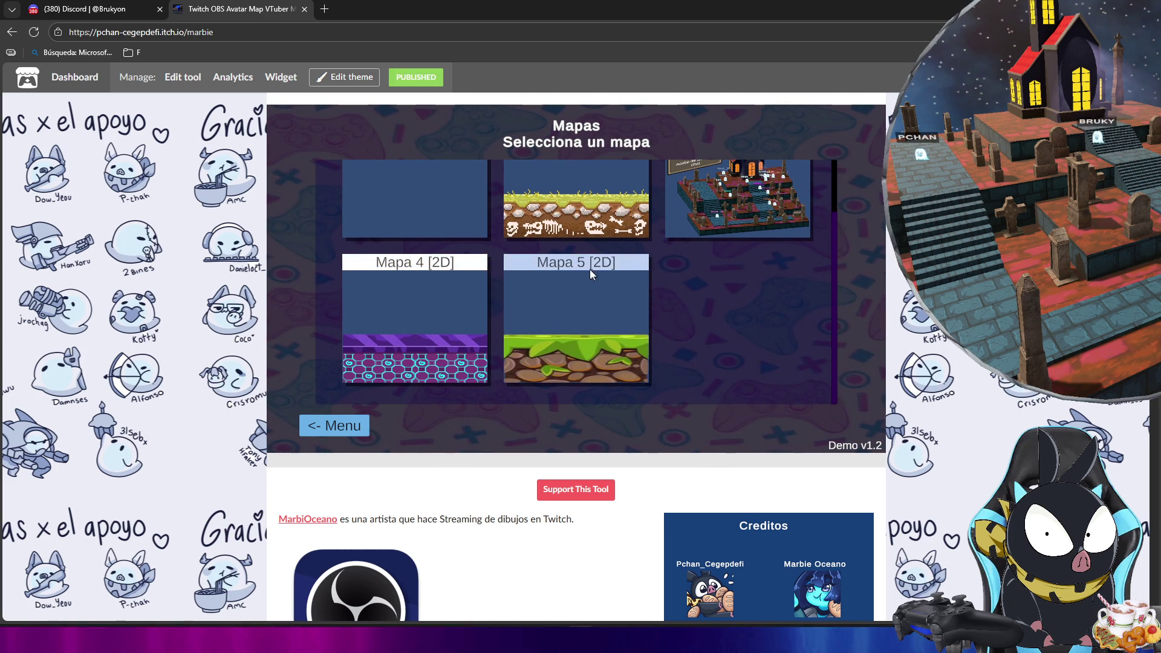
scroll(681, 284, up, 2)
scroll(605, 369, down, 2)
click(423, 372)
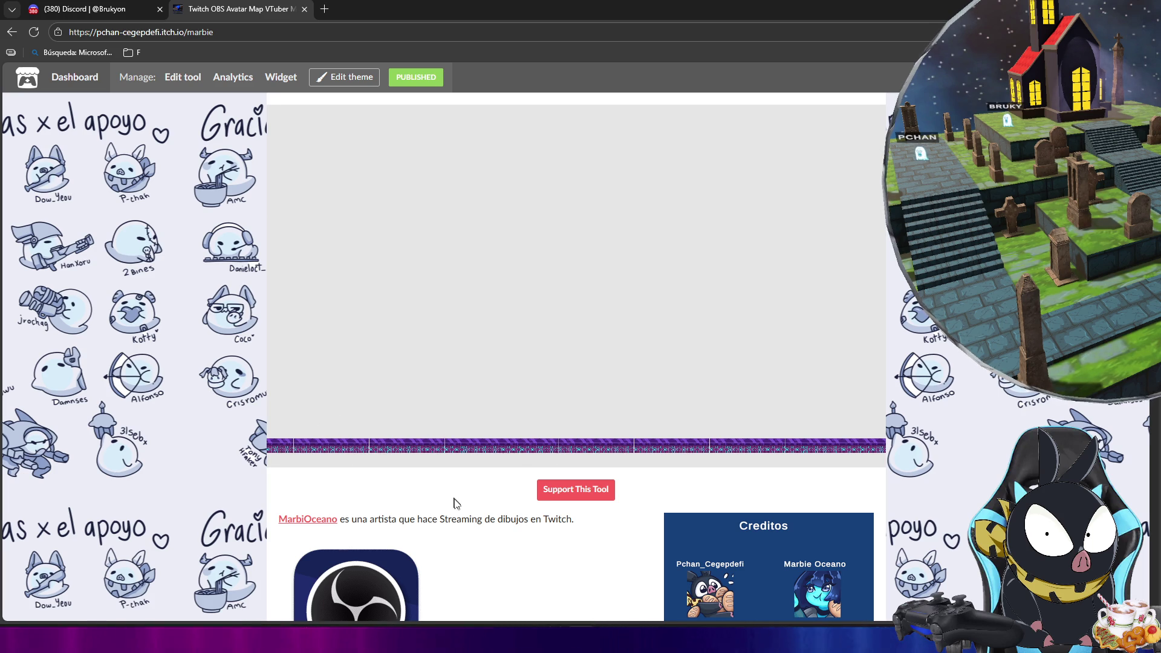
scroll(456, 504, down, 8)
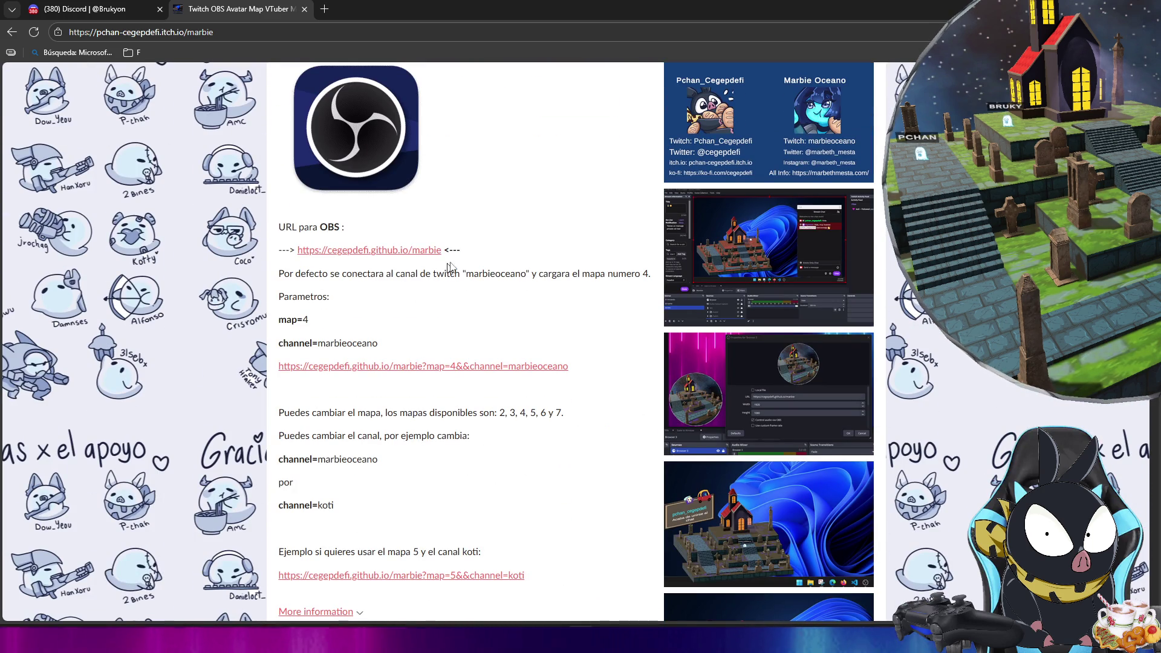
drag(446, 251, 300, 253)
click(401, 287)
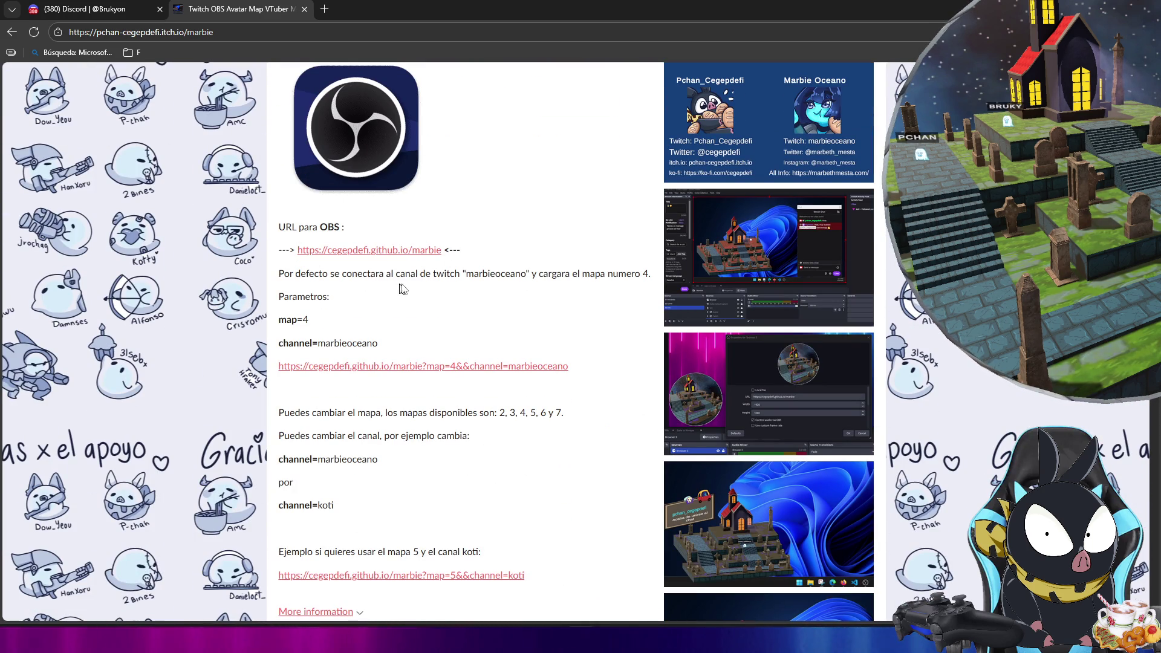
double_click(330, 226)
click(399, 266)
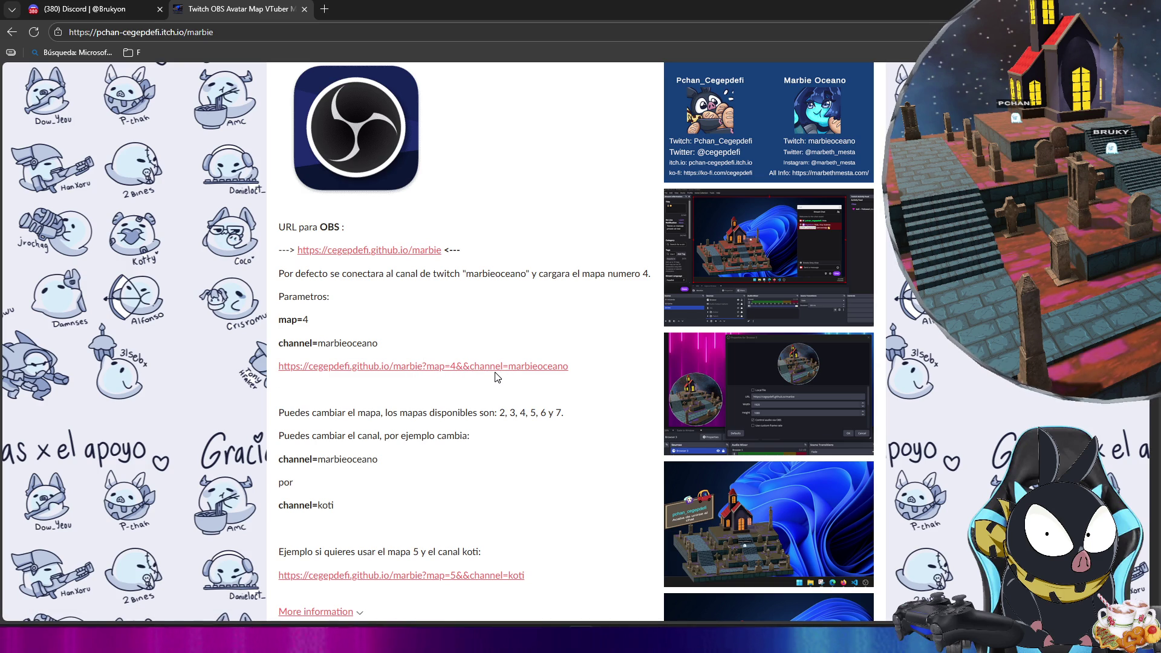
drag(572, 367, 474, 372)
click(575, 389)
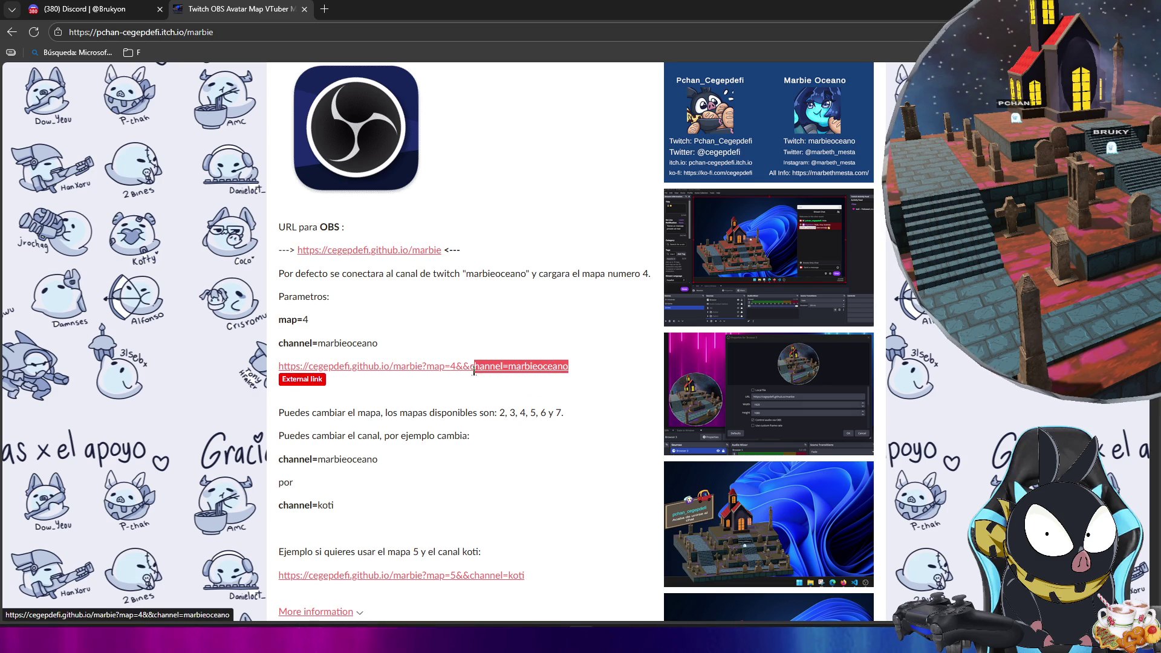
click(477, 377)
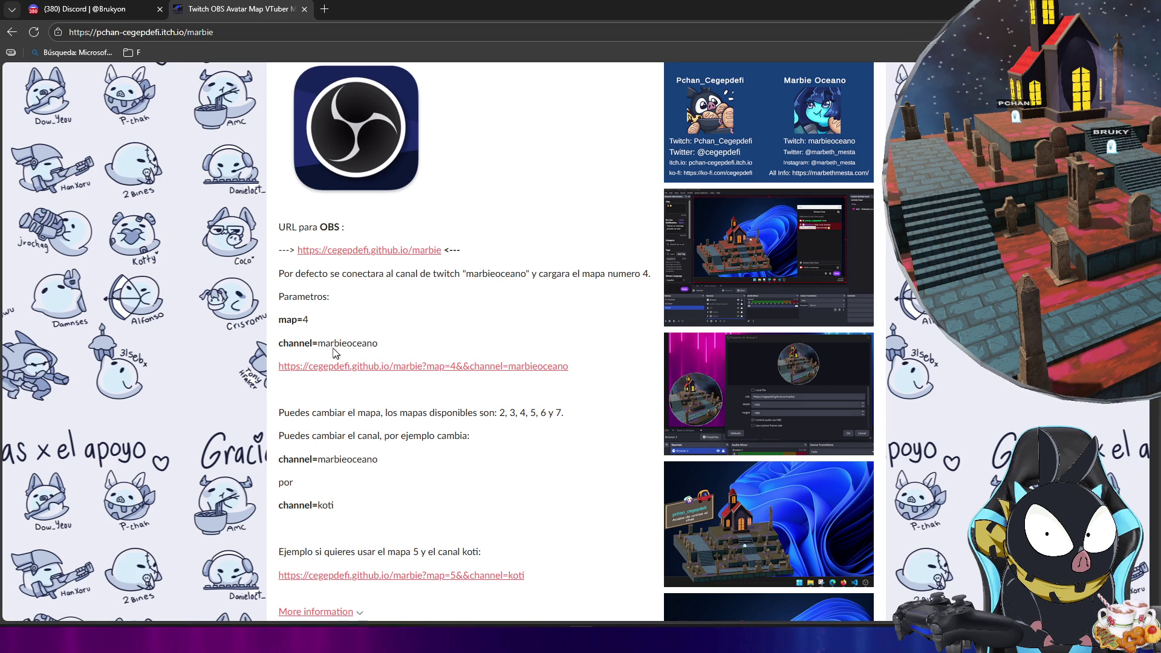
double_click(286, 343)
click(286, 343)
double_click(286, 343)
click(609, 372)
scroll(446, 419, down, 4)
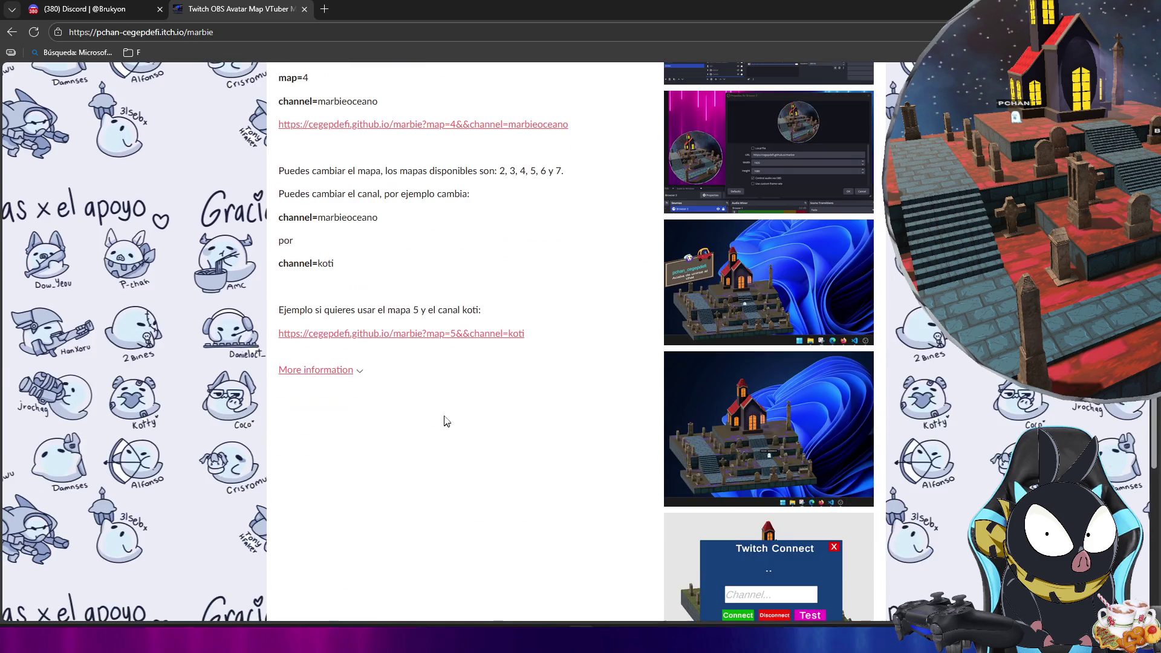
scroll(445, 419, up, 10)
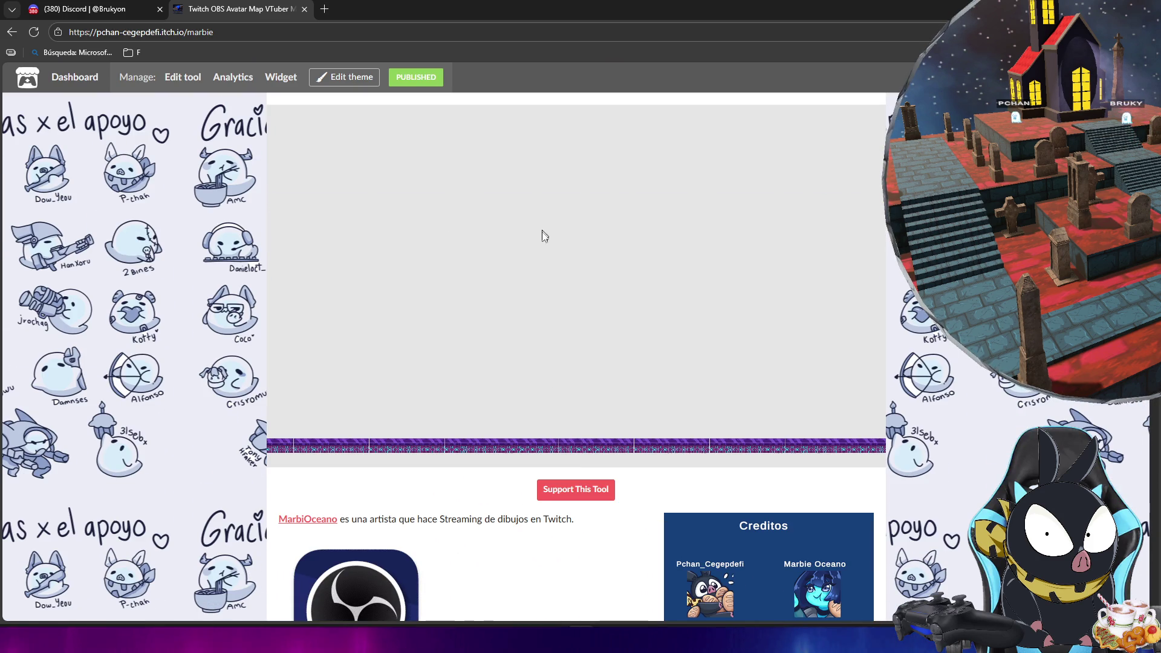
scroll(516, 363, down, 10)
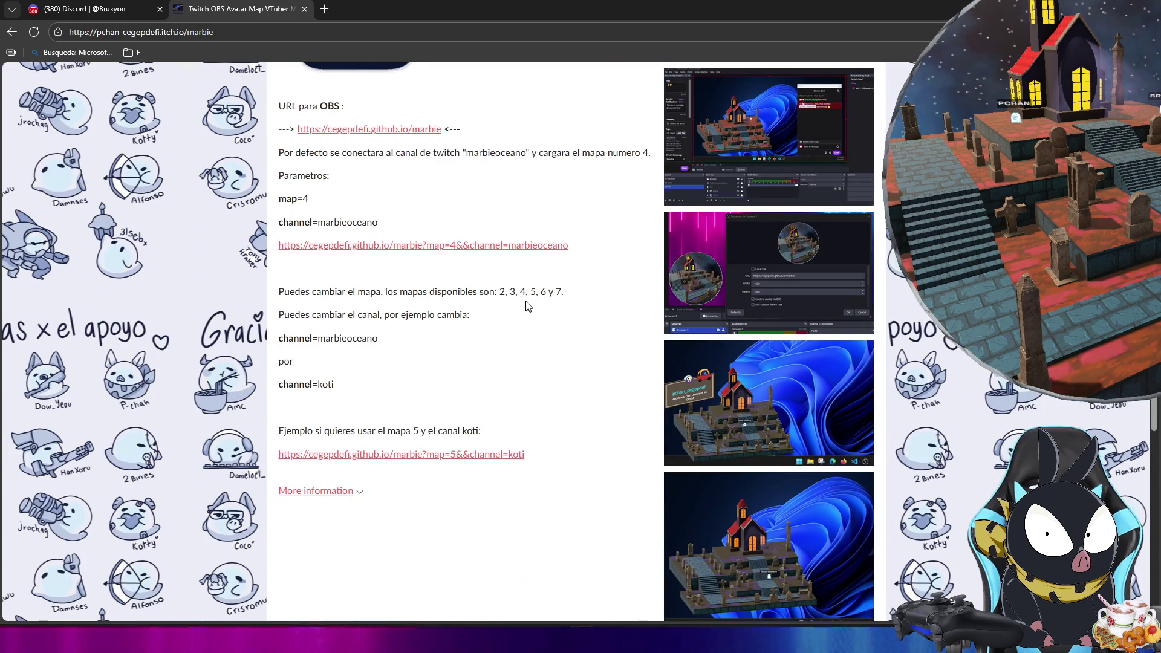
scroll(528, 306, up, 3)
drag(569, 426, 527, 430)
click(536, 460)
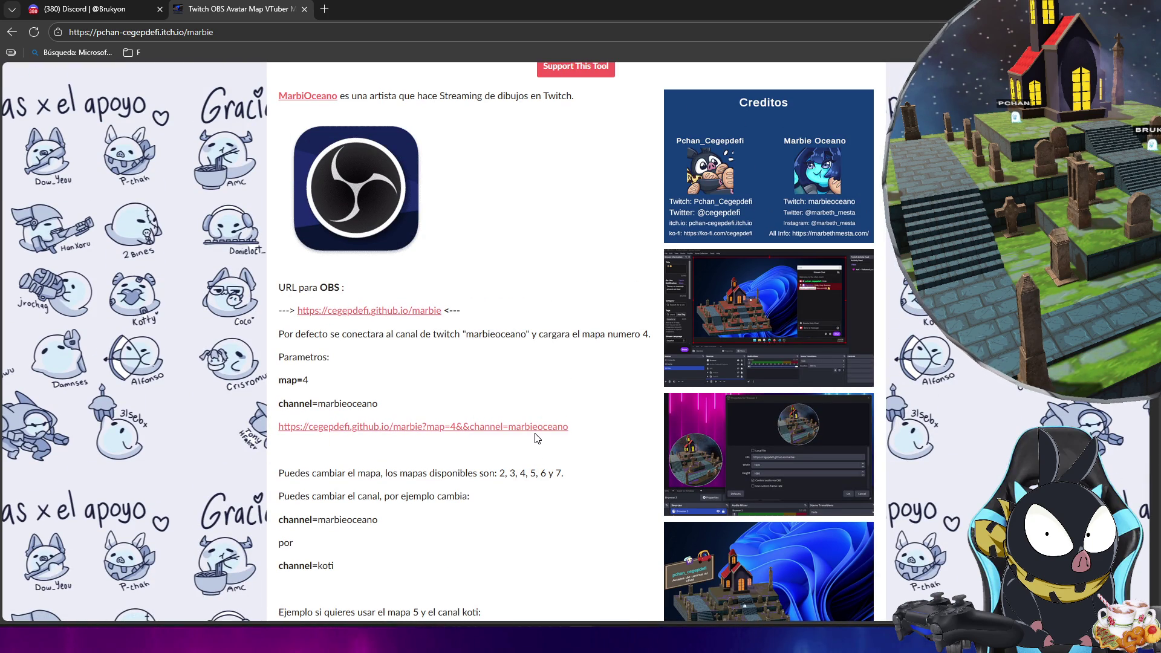
scroll(588, 542, down, 3)
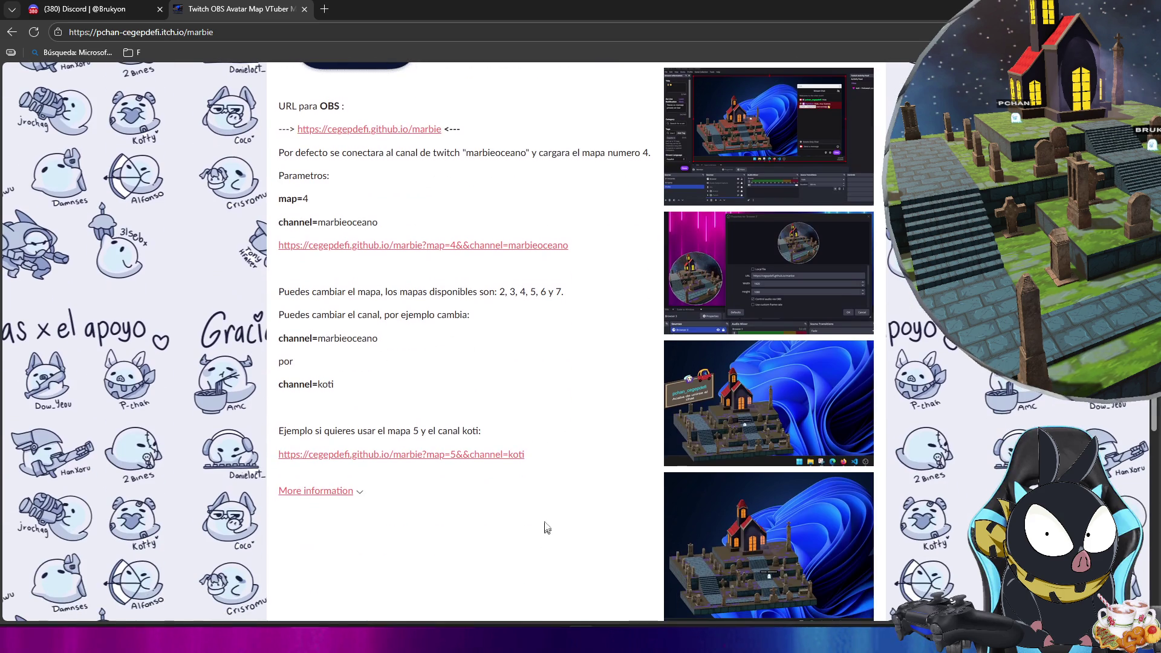
scroll(546, 372, up, 10)
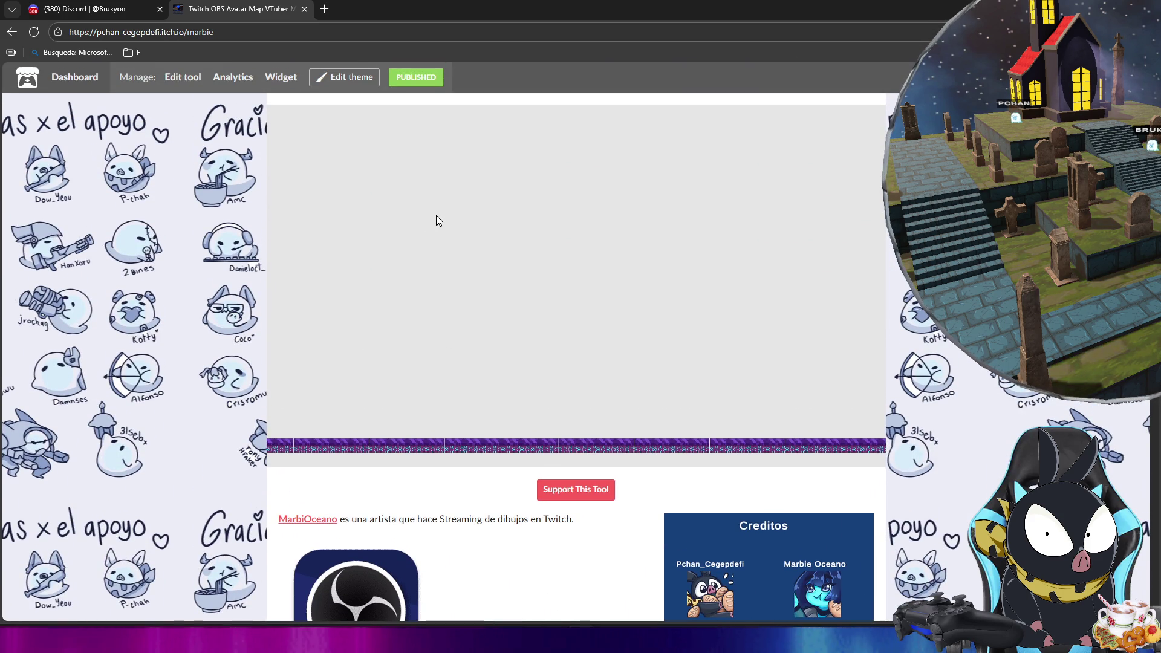
- Pause the game, go back to the main menu, and launch Mapa 3 [3D]
click(437, 216)
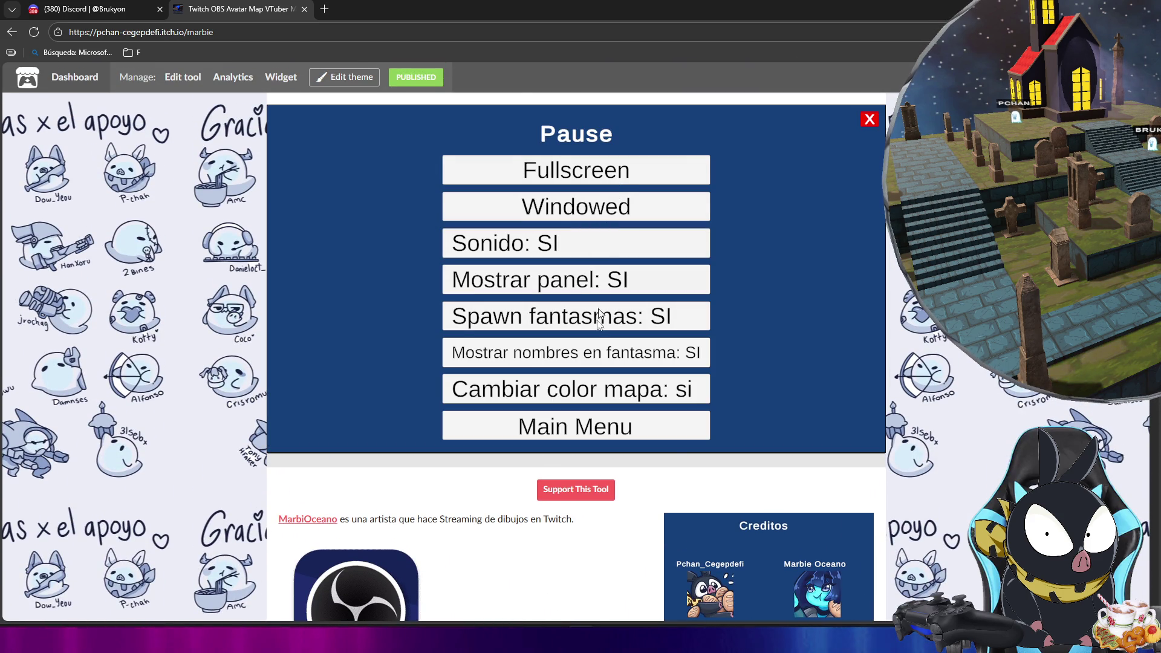
click(582, 433)
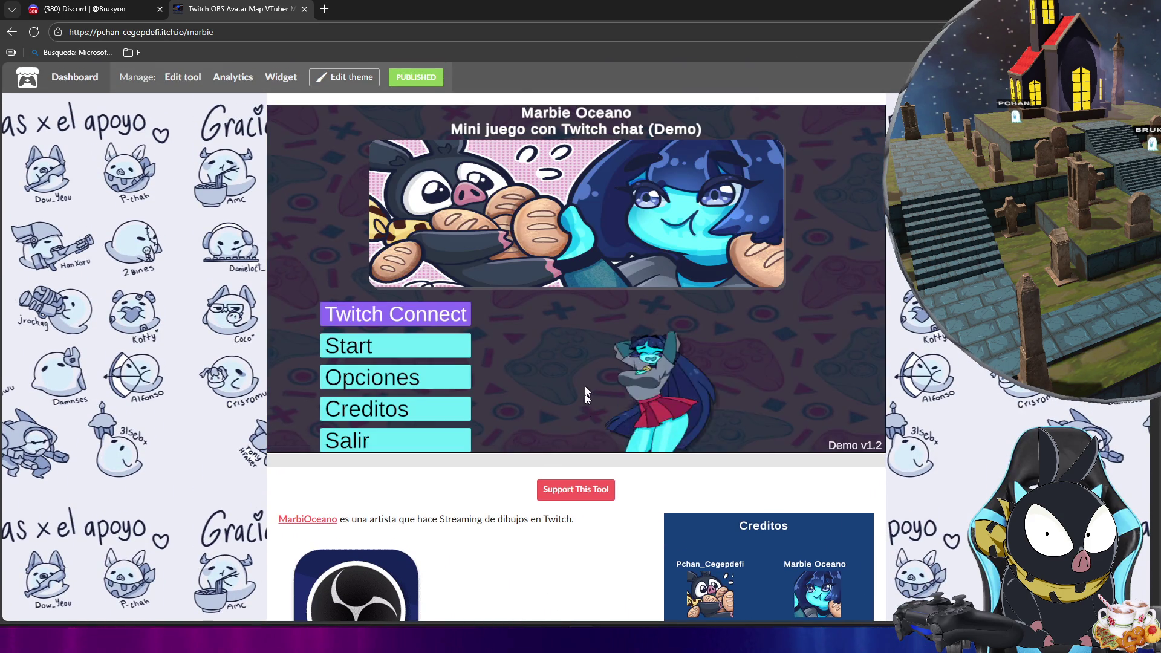
click(427, 353)
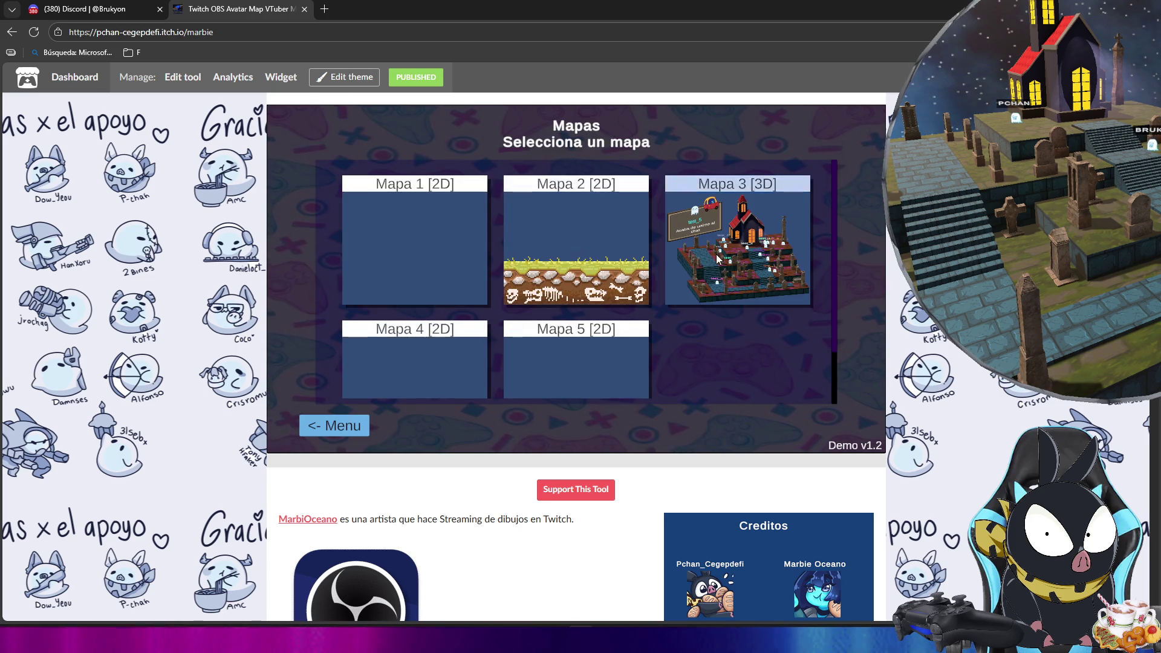
click(673, 291)
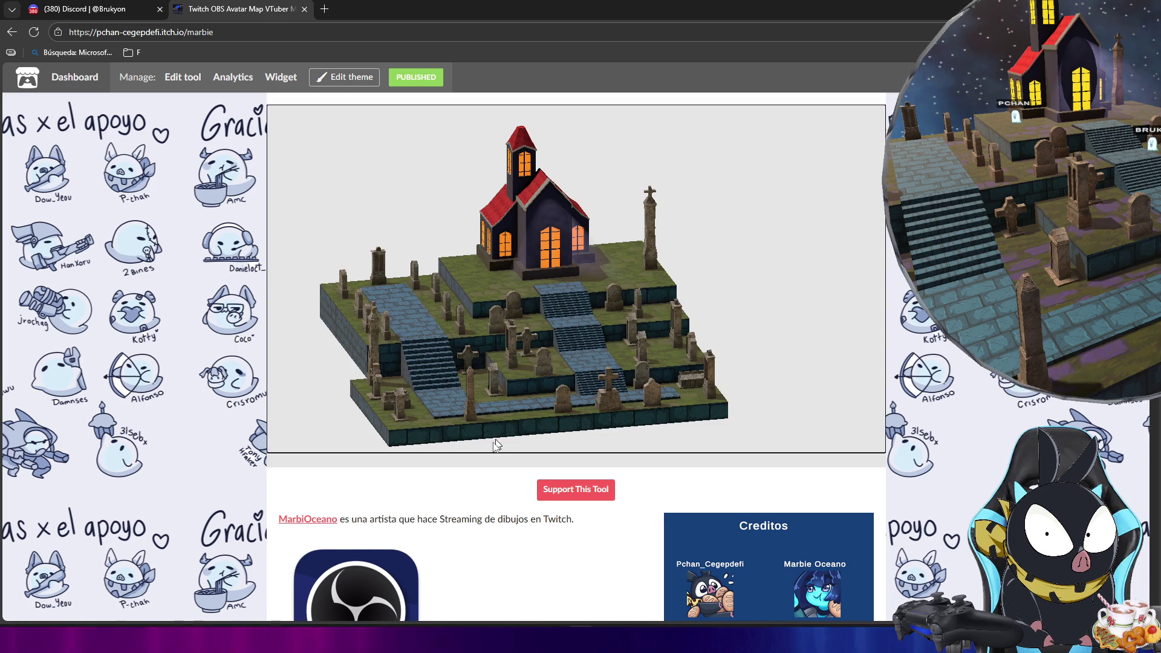
- Scroll to the OBS URL and map/channel parameters, then leave the browser for Unity
scroll(481, 461, down, 9)
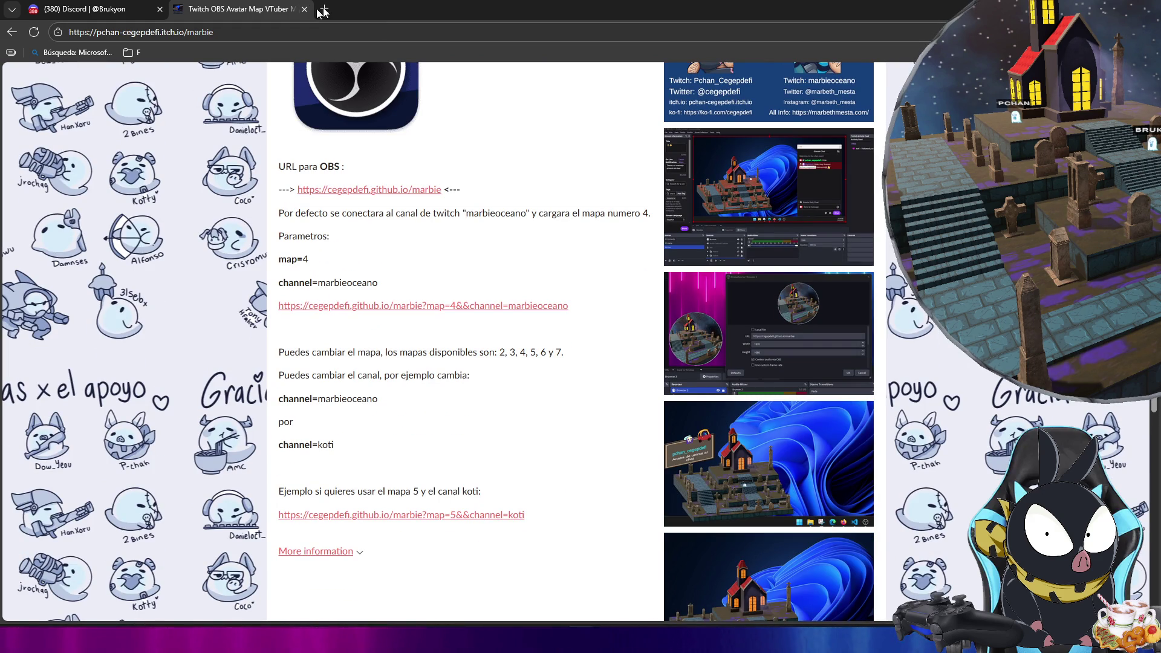
key(alt+F4)
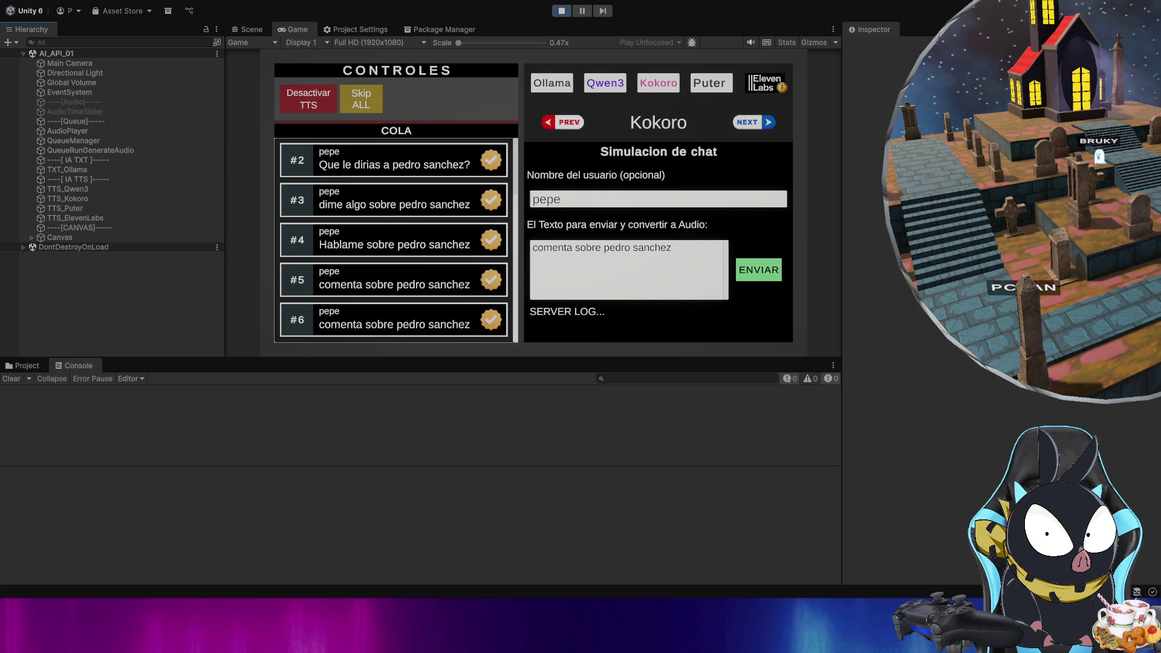
- Load edugamesdev.com in the private window, browse its TikTok Live game cards, and open Servicios
key(alt+Tab)
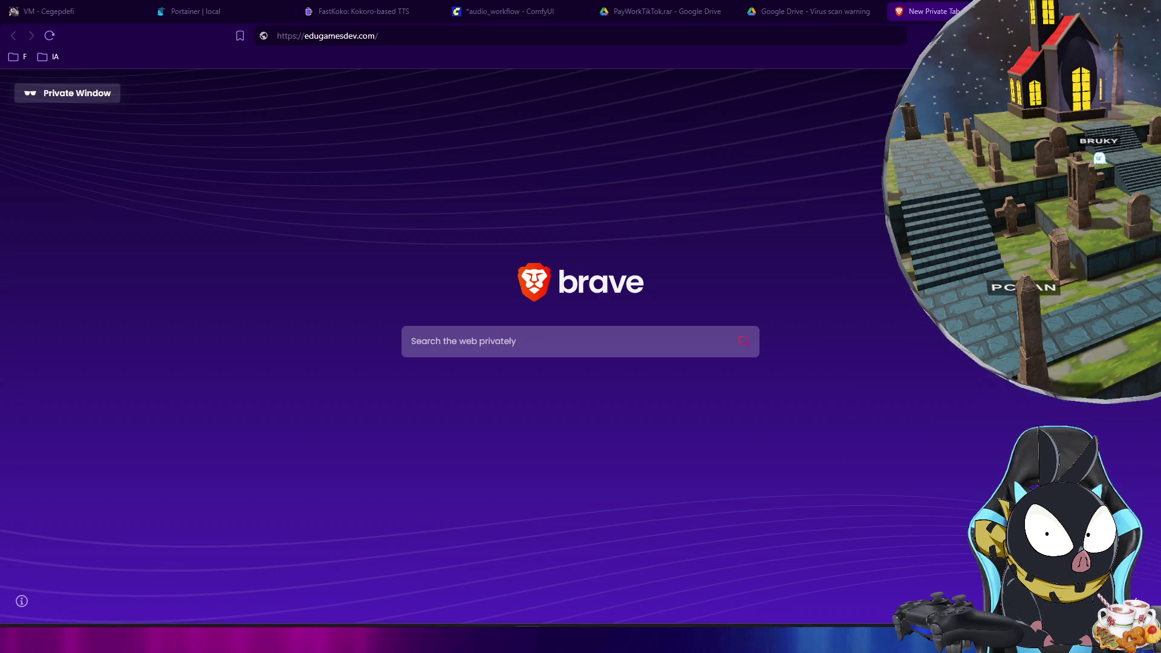
key(Return)
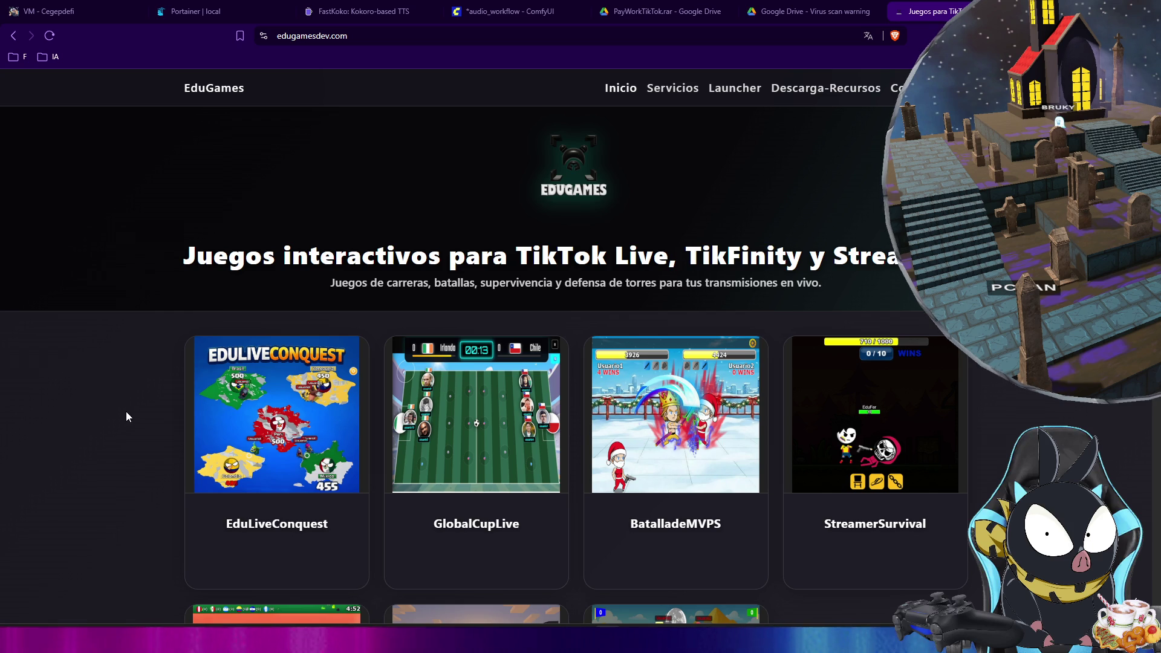
scroll(124, 417, down, 5)
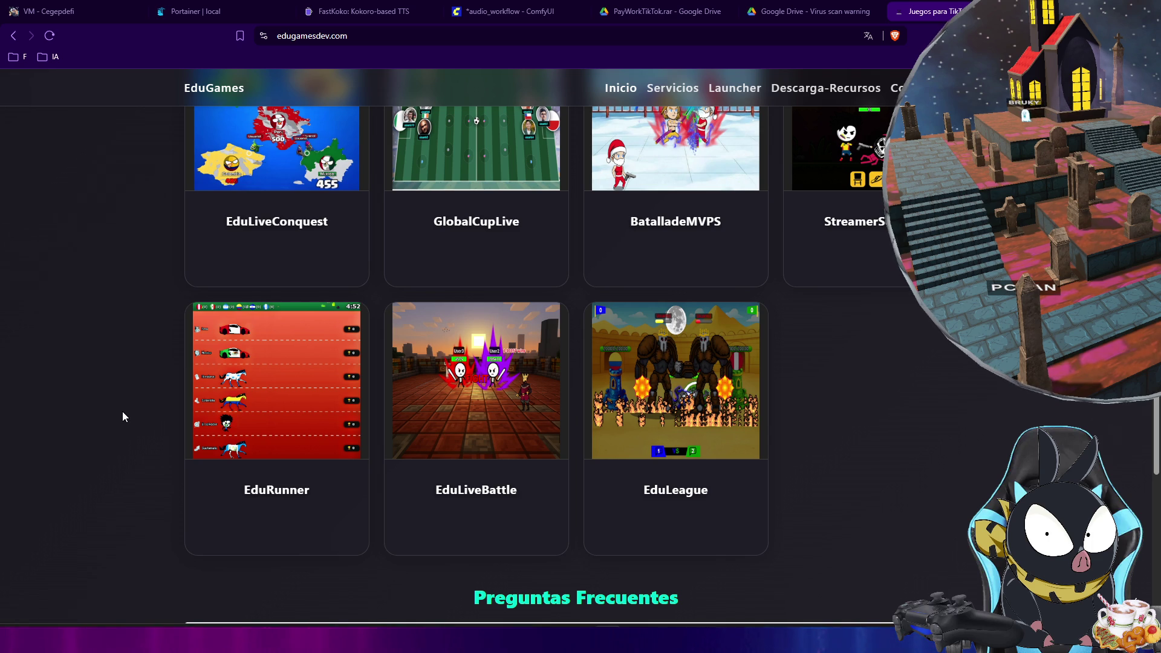
scroll(122, 412, up, 3)
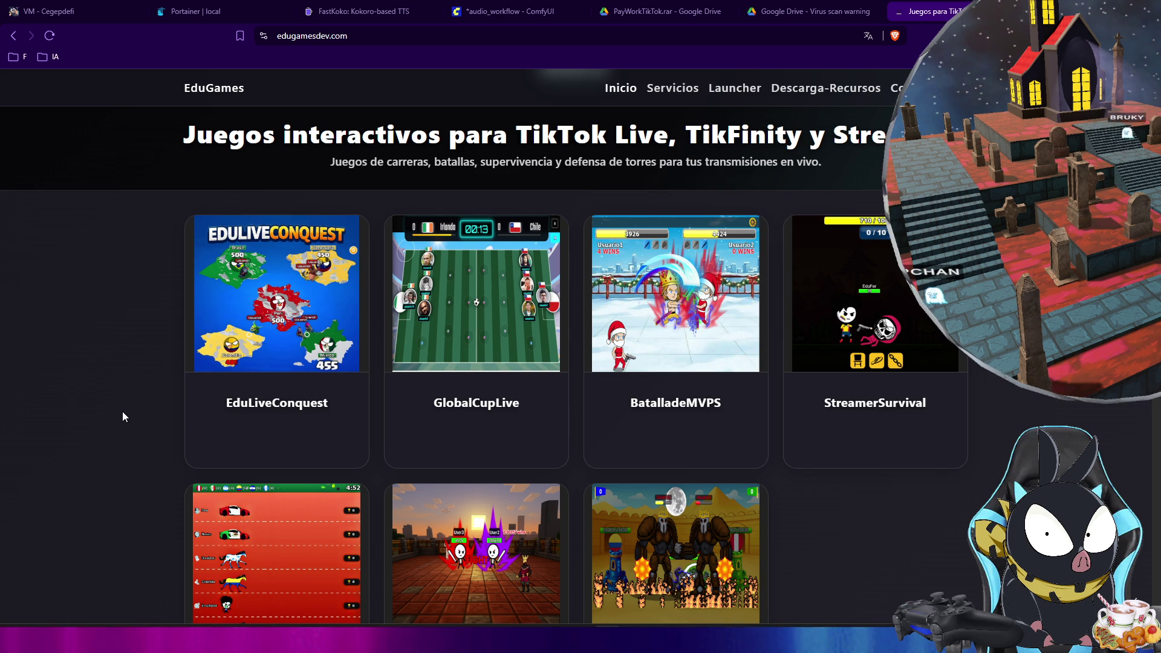
scroll(122, 412, up, 2)
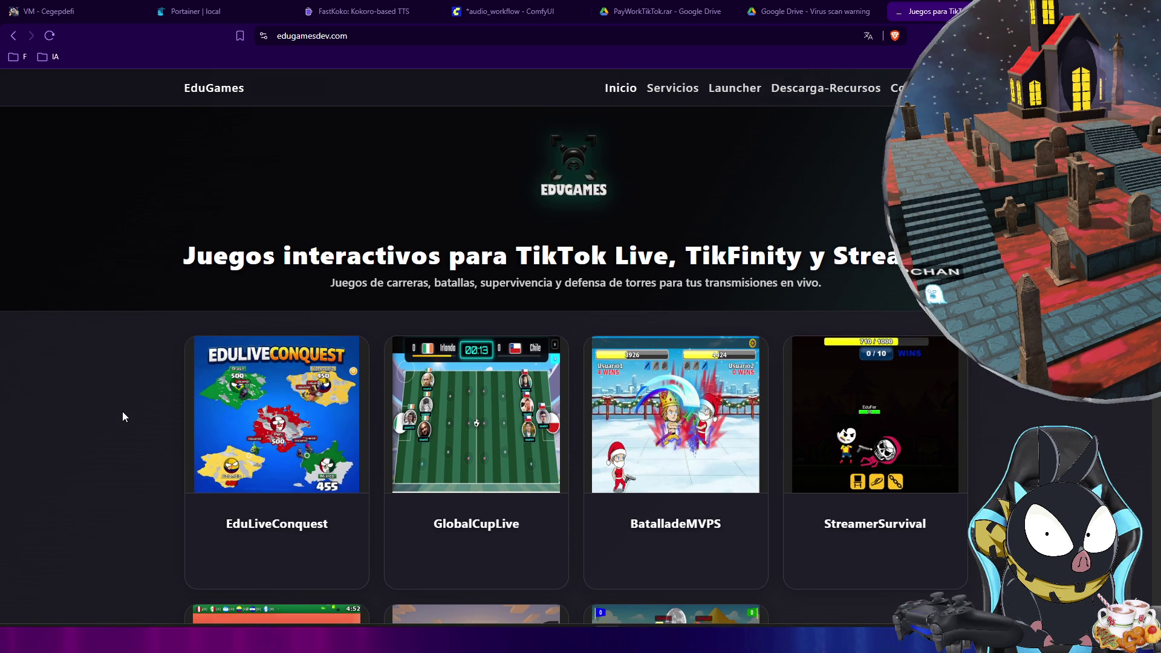
scroll(123, 411, down, 10)
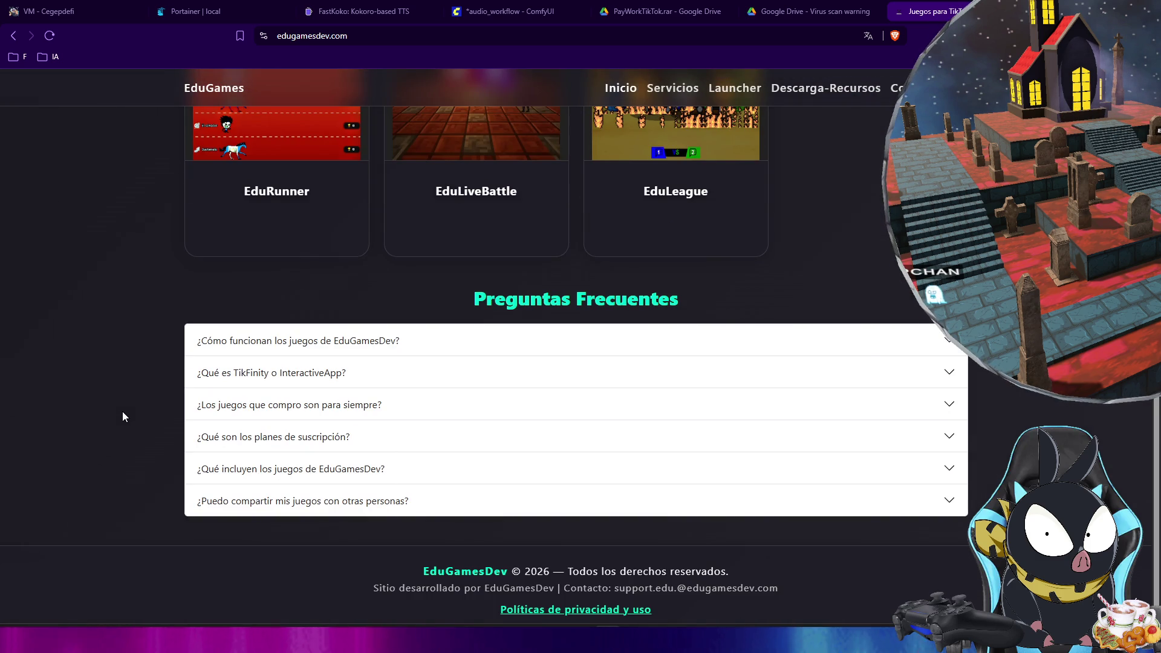
scroll(122, 412, up, 4)
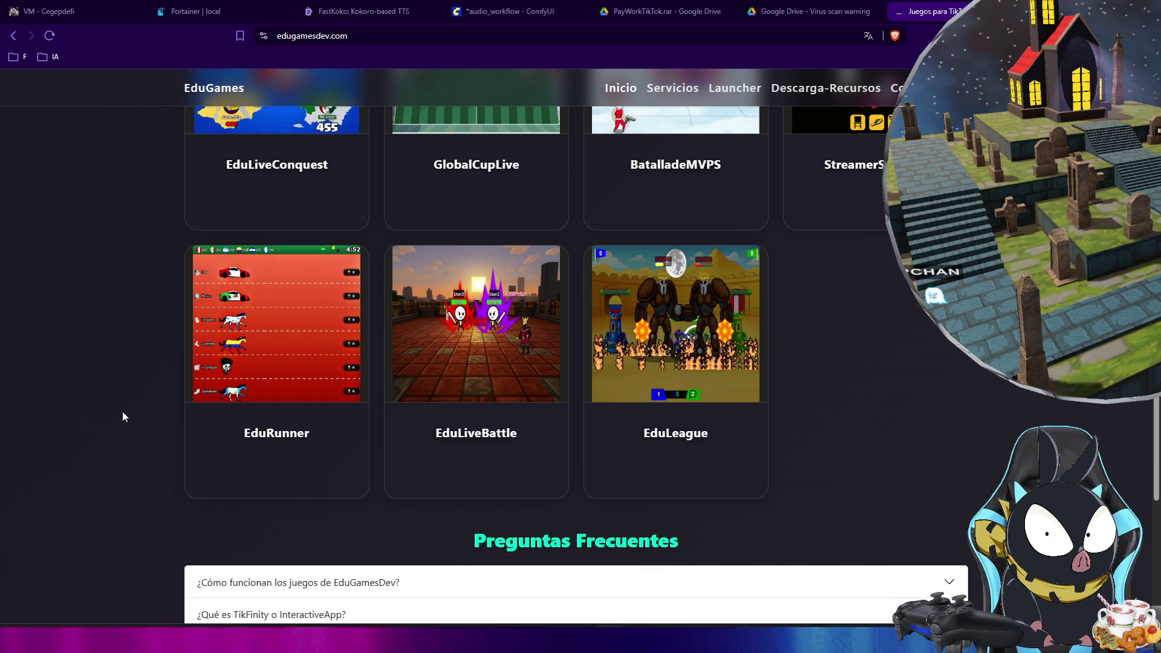
scroll(123, 412, up, 2)
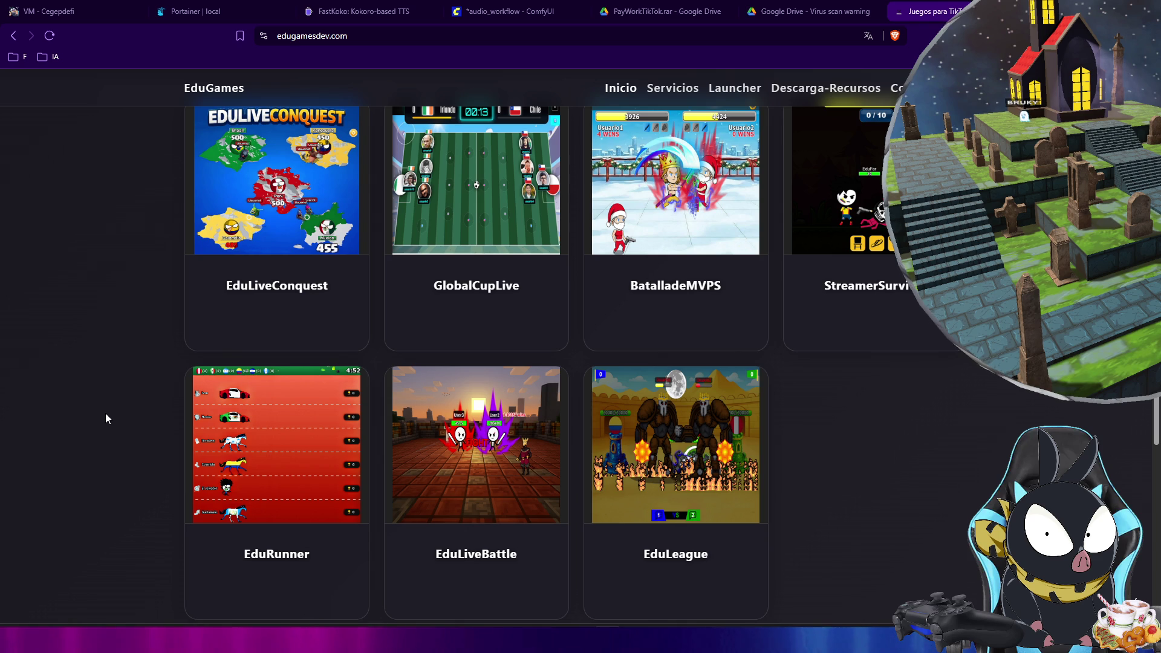
scroll(105, 417, down, 4)
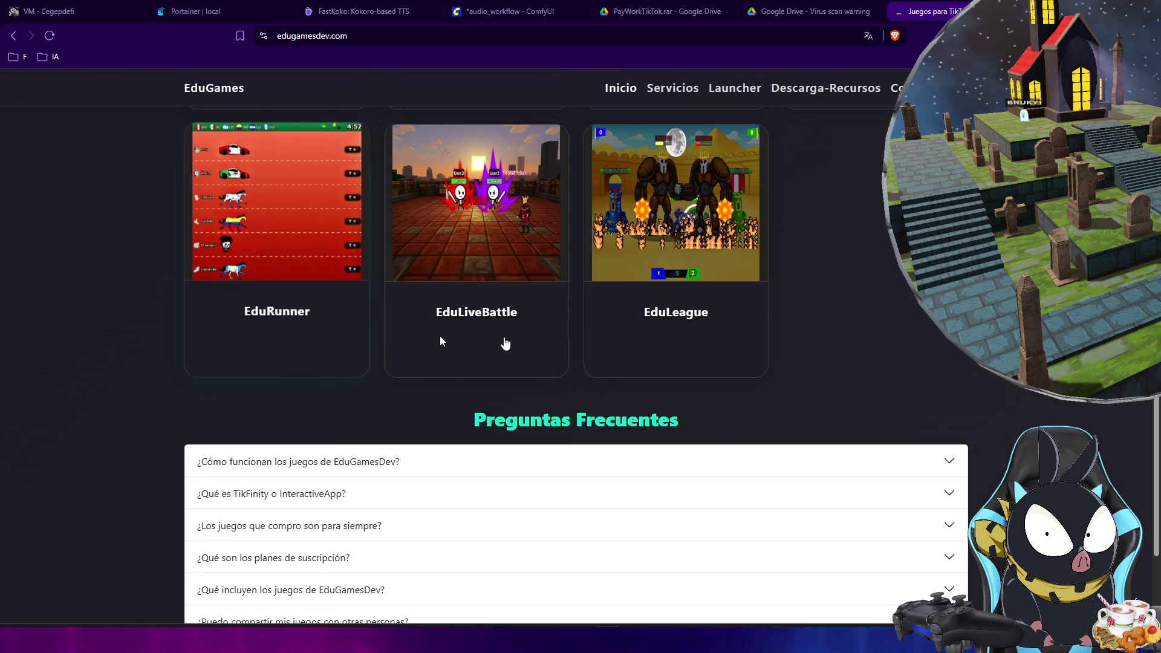
scroll(581, 357, down, 2)
scroll(215, 536, up, 6)
scroll(111, 432, up, 4)
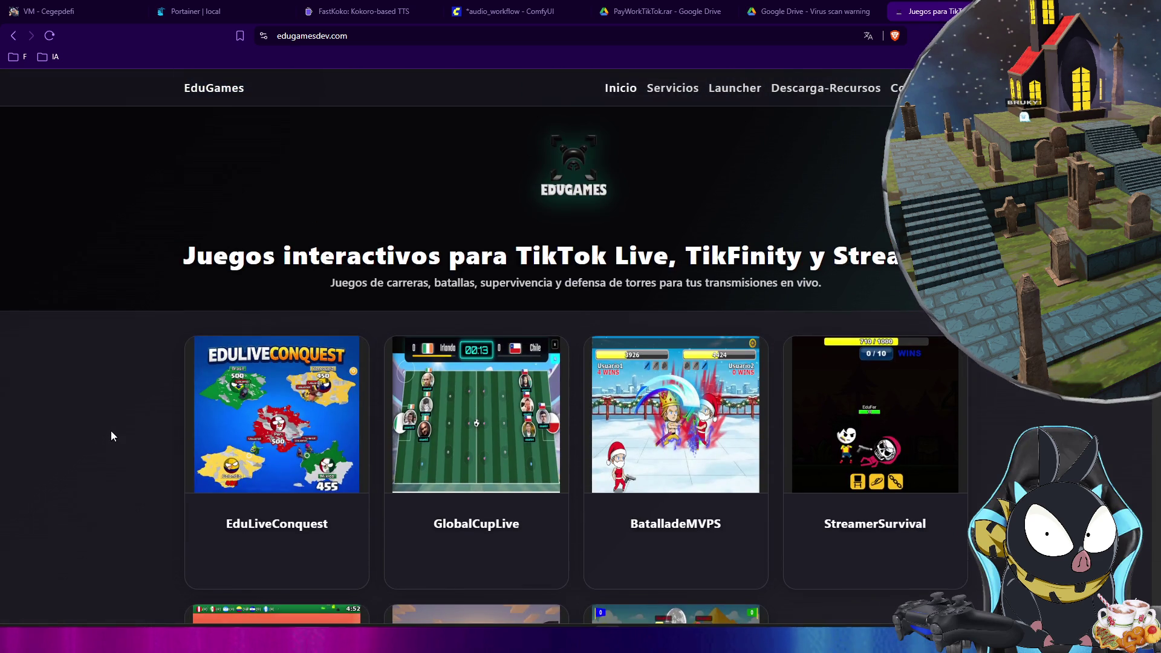
click(671, 89)
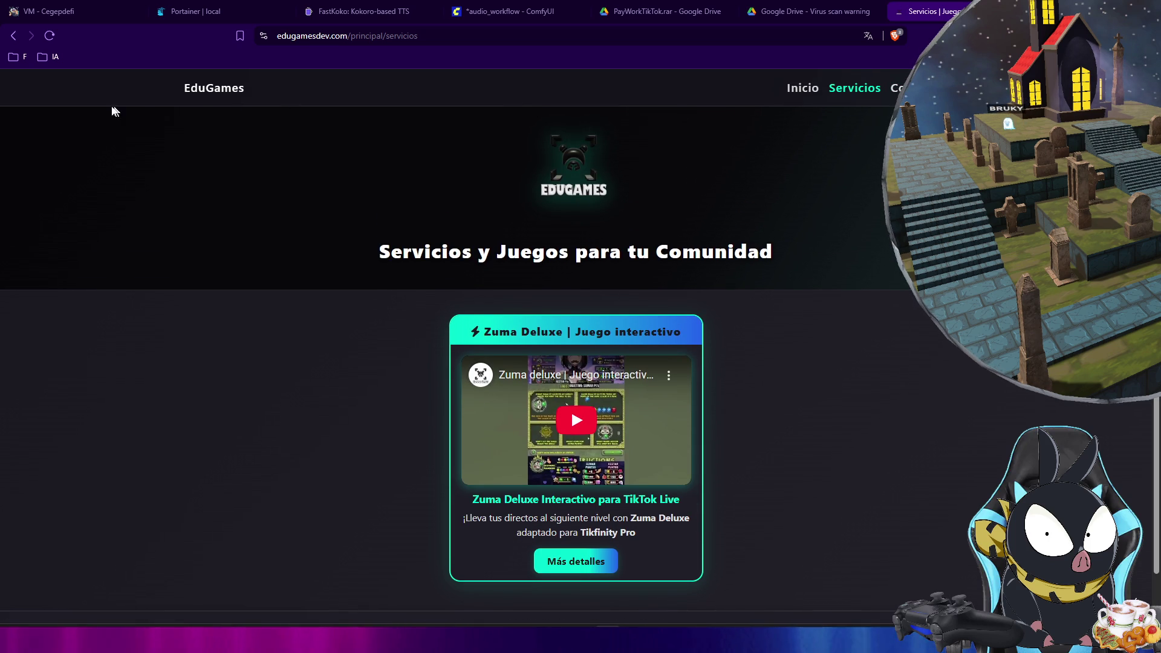
- Start the Descarga-Recursos download from the EduGames home page and dismiss the translation popup
click(14, 36)
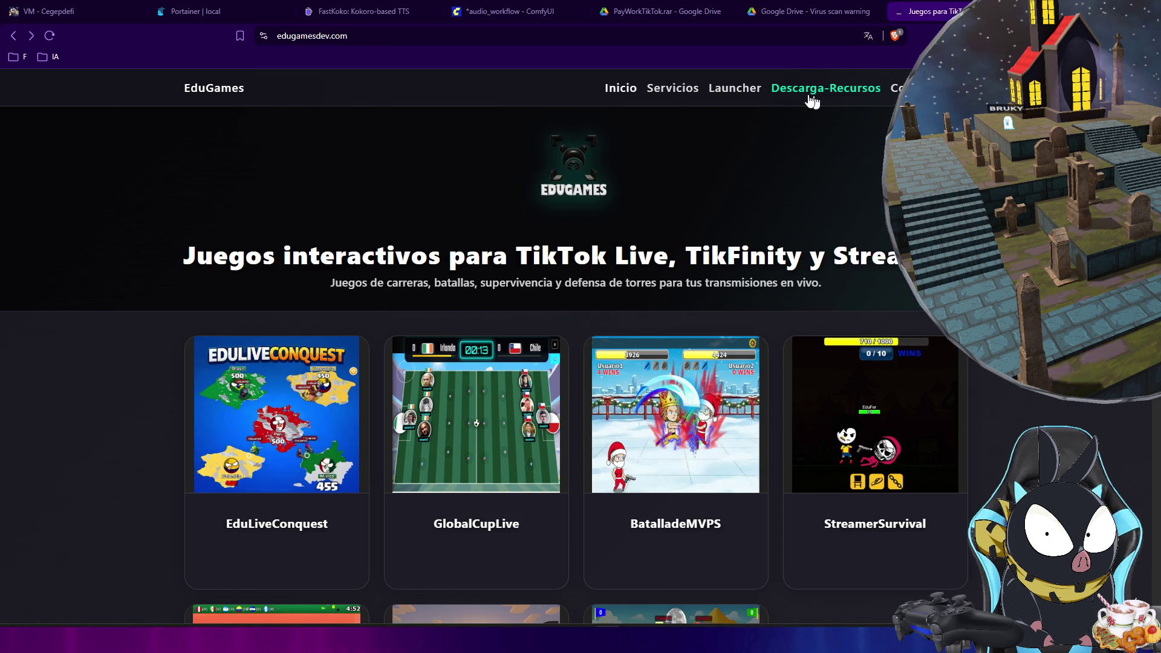
click(739, 99)
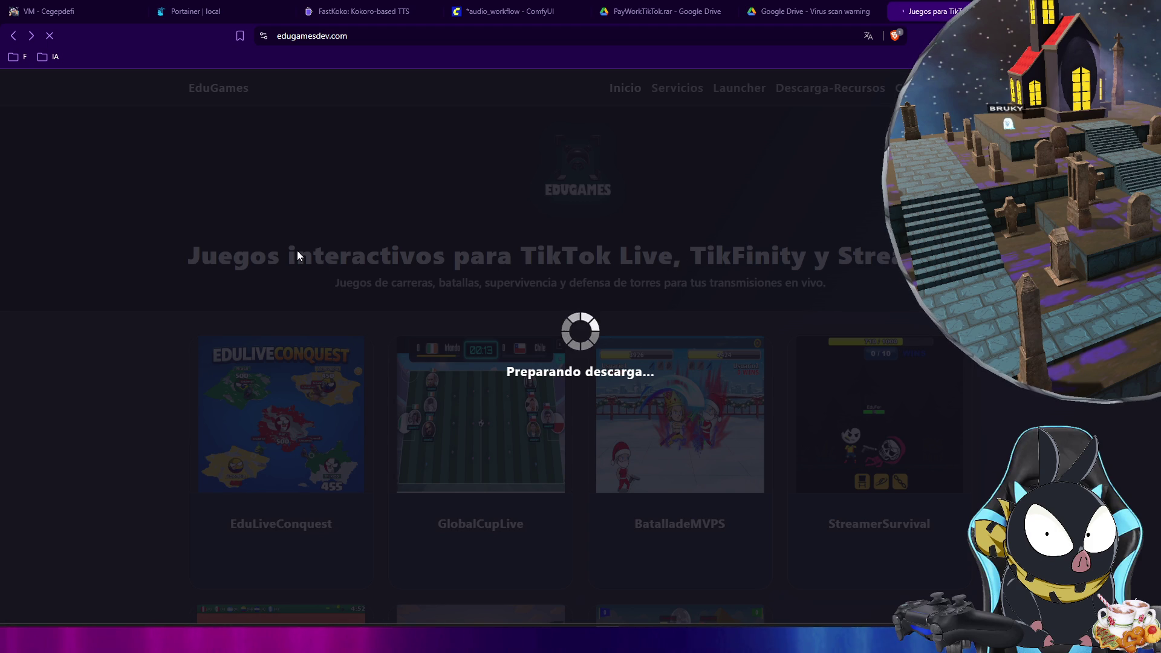
click(49, 35)
click(13, 36)
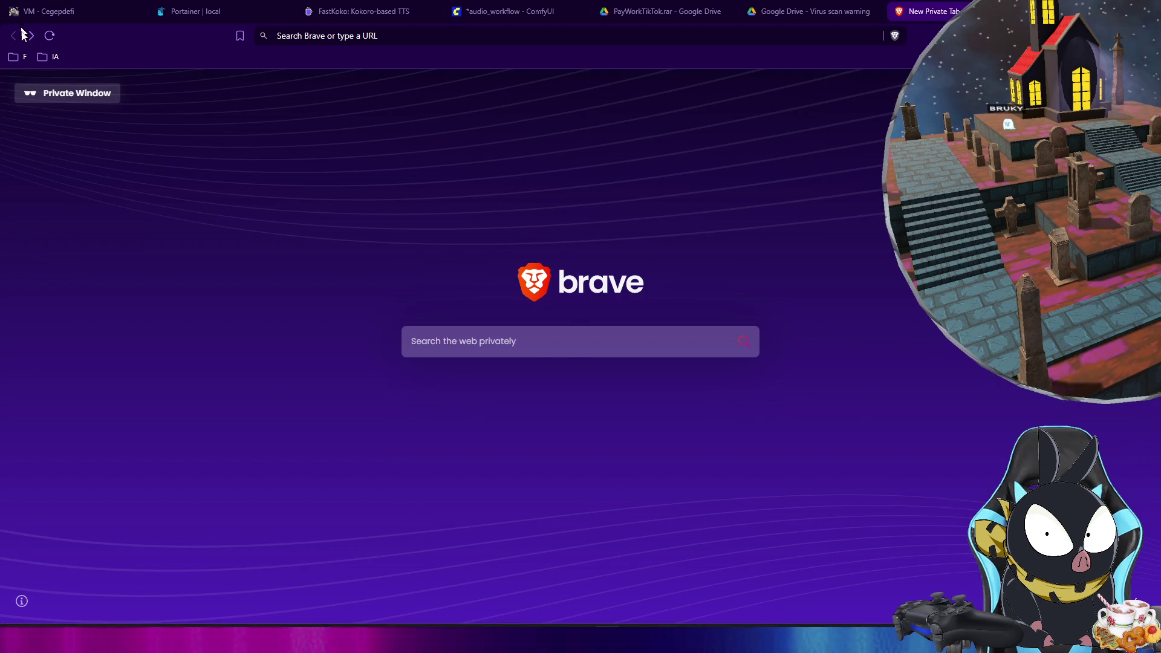
click(31, 36)
triple_click(824, 122)
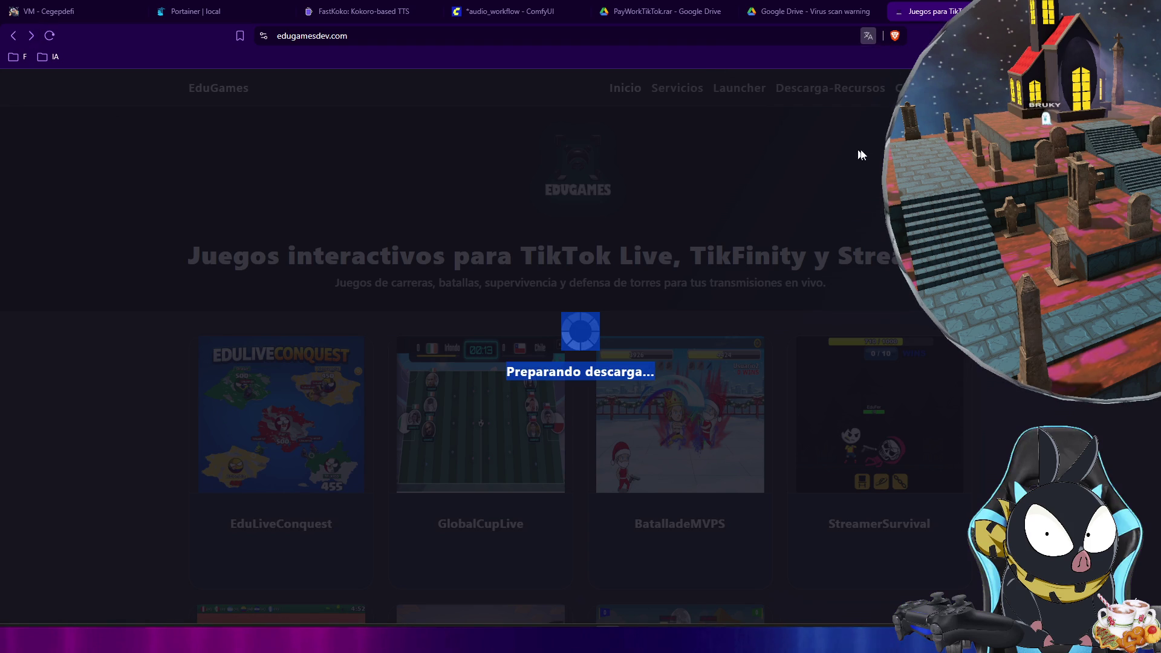
- Close the EduGames tab, visit the FastKoko TTS tab, and return to the Unity editor
key(ctrl+w)
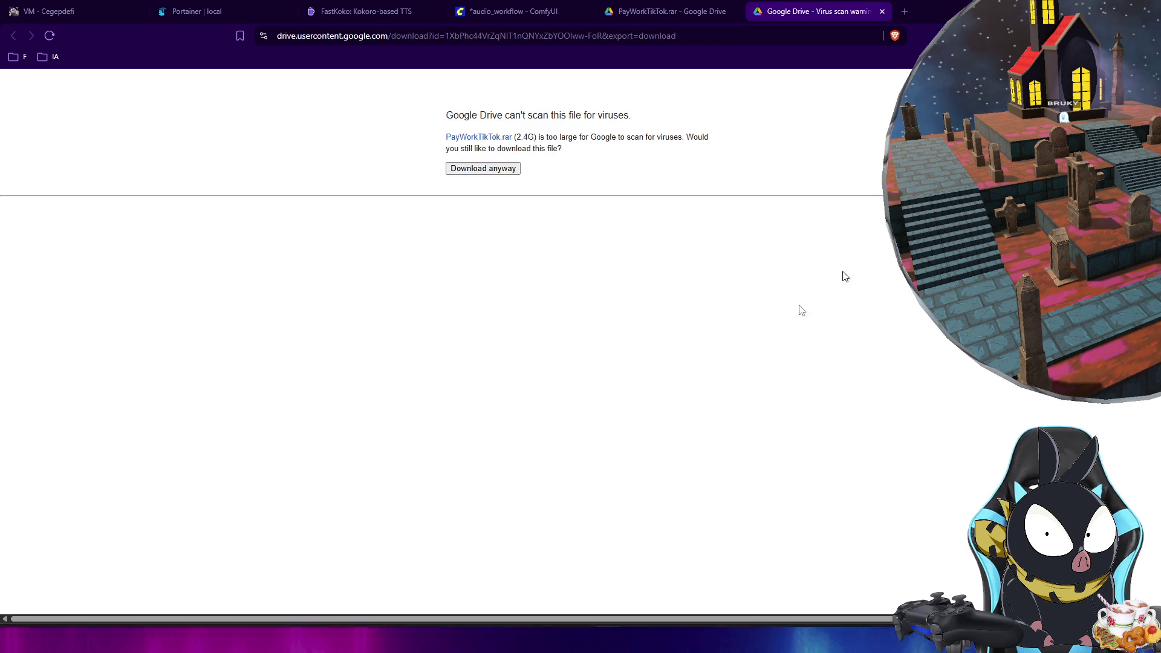
click(365, 11)
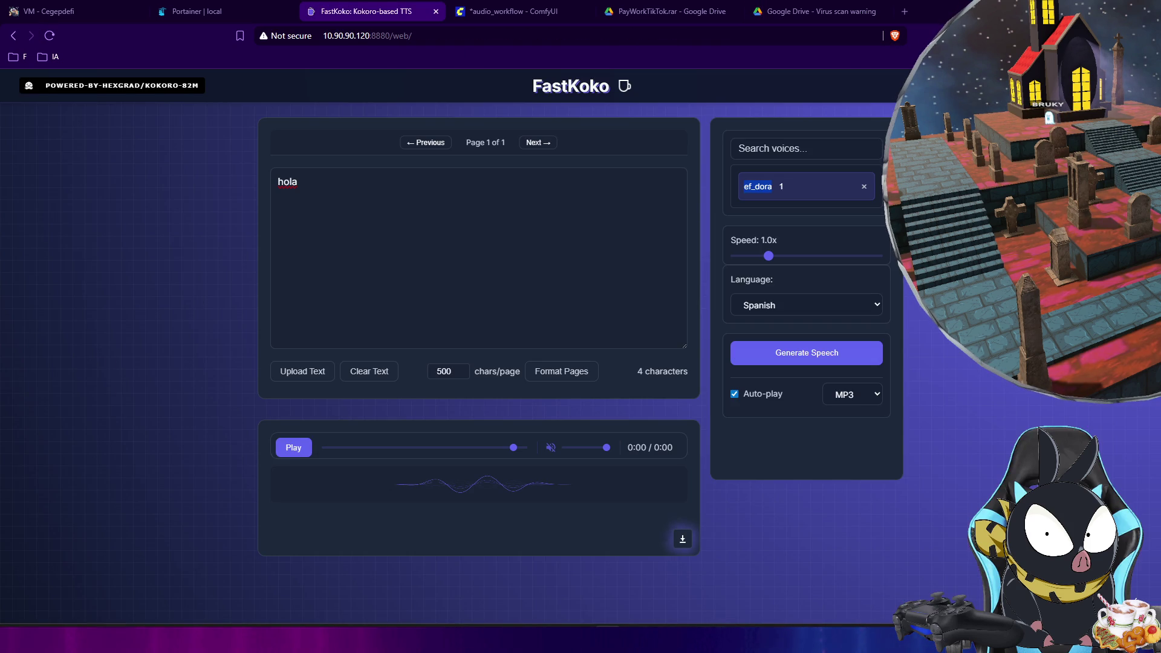
key(alt+Tab)
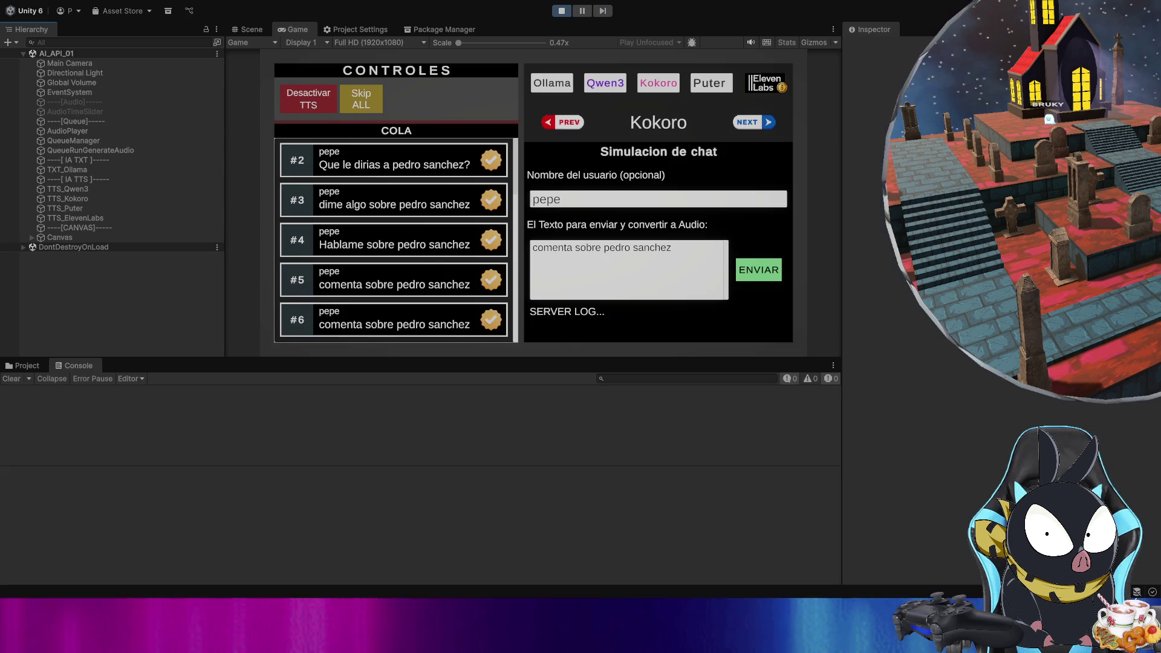